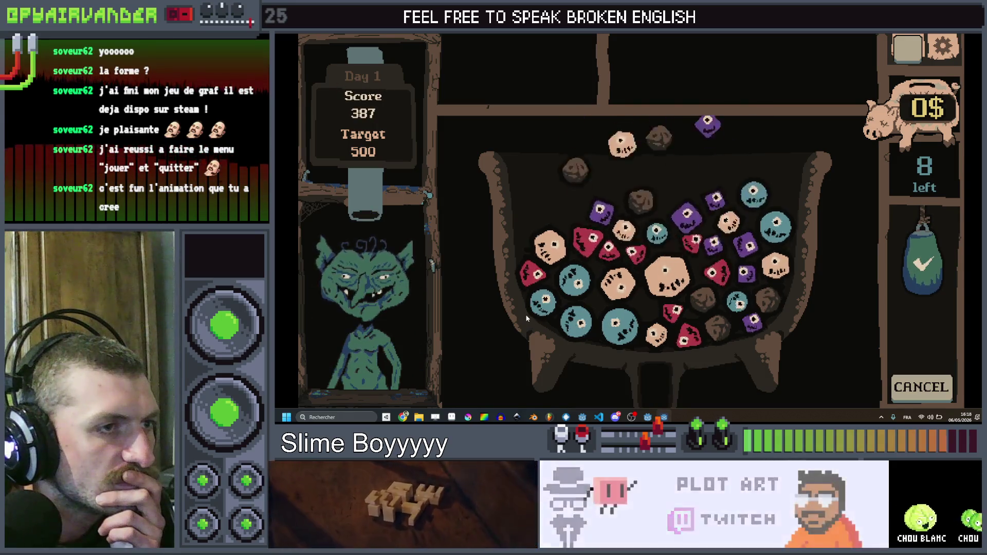
# Chain teal slimes in the cauldron to end the first shift at 795 of 500.
pyautogui.click(541, 314)
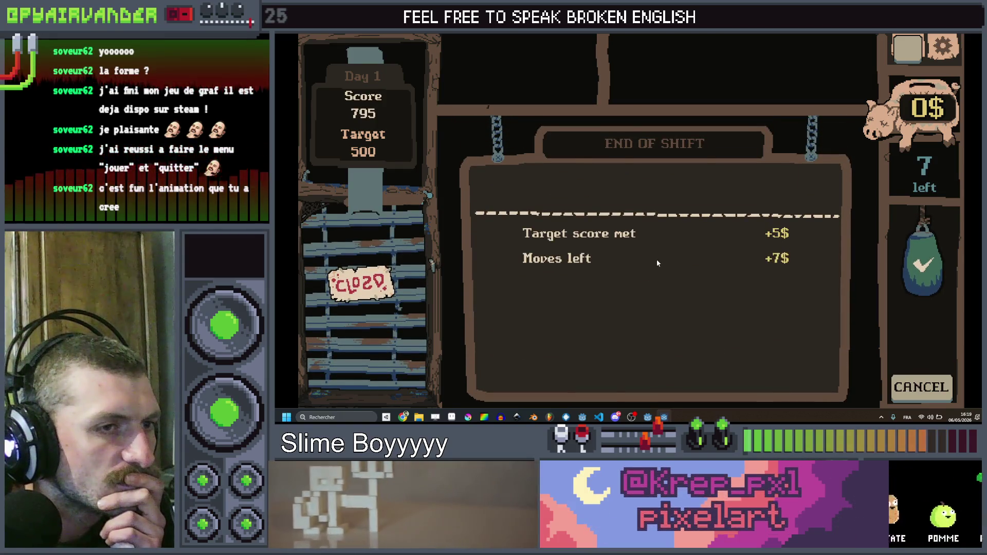
# Collect the shift earnings and buy the Fertilizer utensil for 5$.
pyautogui.click(656, 193)
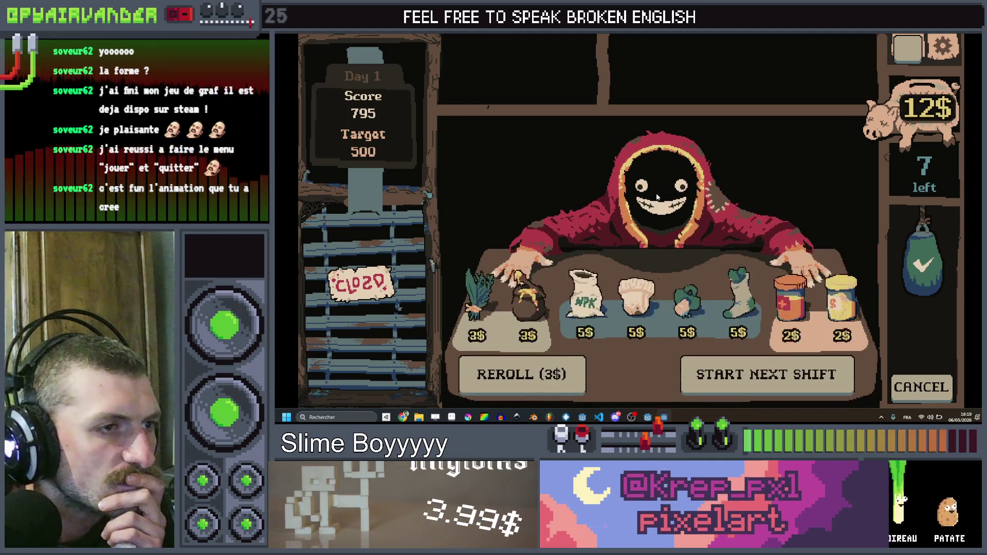
pyautogui.click(585, 288)
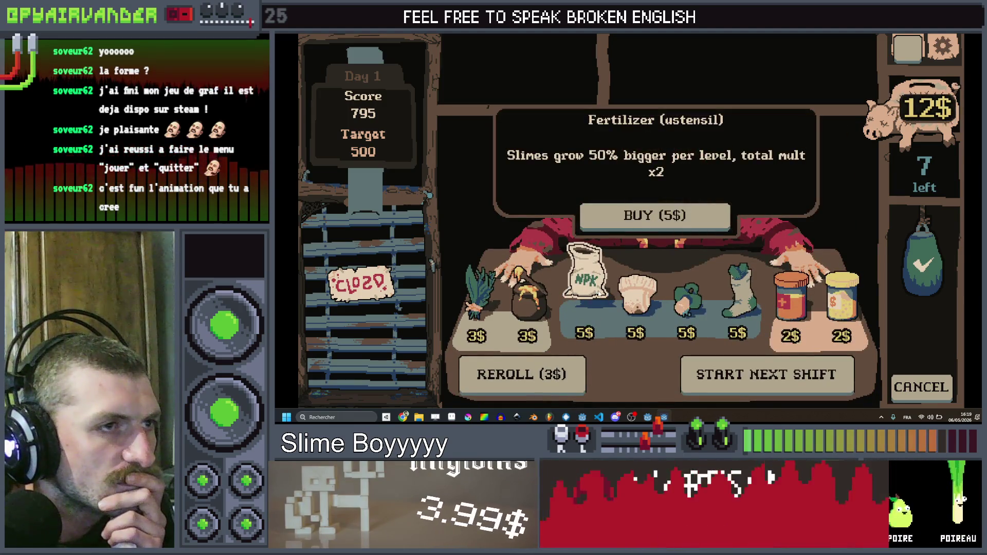
pyautogui.click(640, 224)
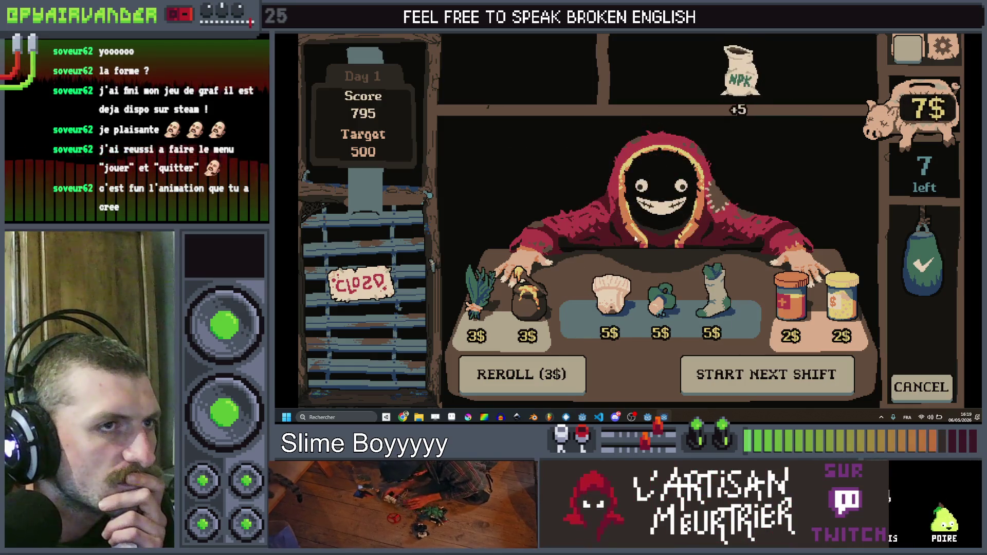
# Buy the Used Diaper for 5$ and start a shift for the very hungry goblin.
pyautogui.click(656, 308)
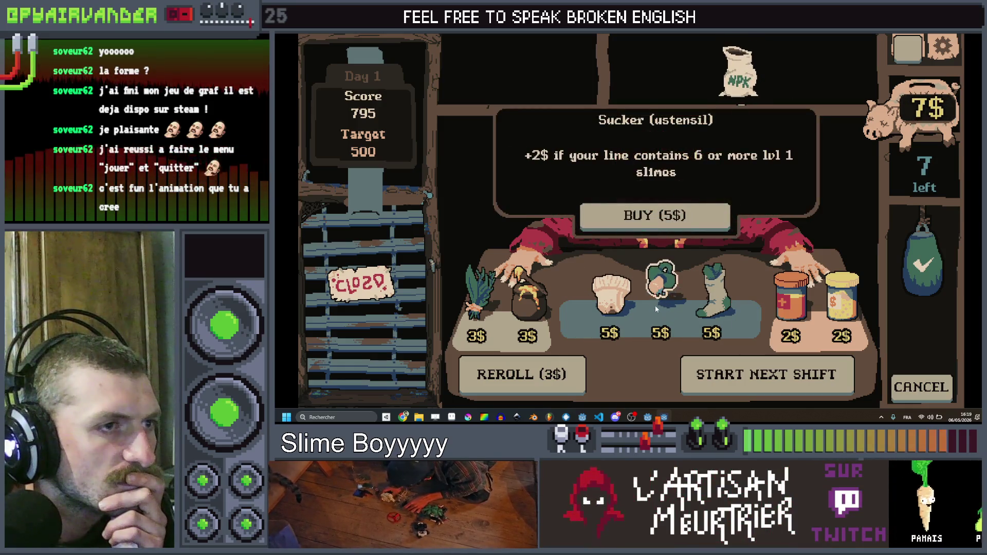
pyautogui.click(709, 303)
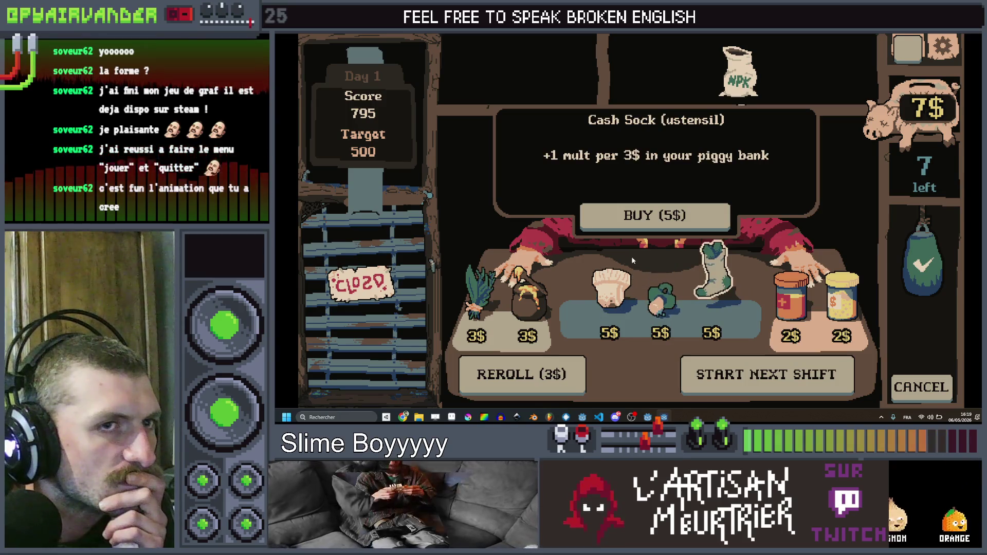
pyautogui.click(605, 286)
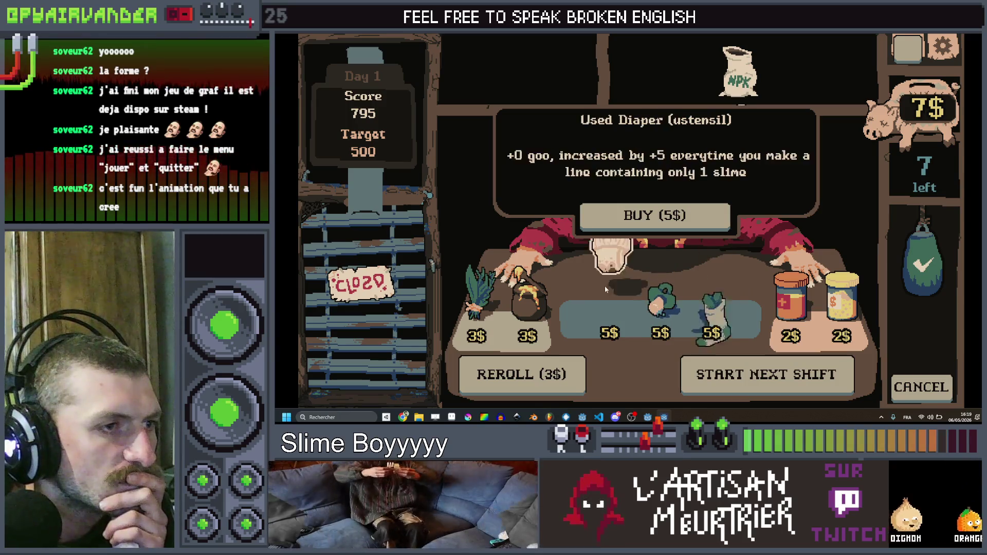
pyautogui.click(639, 222)
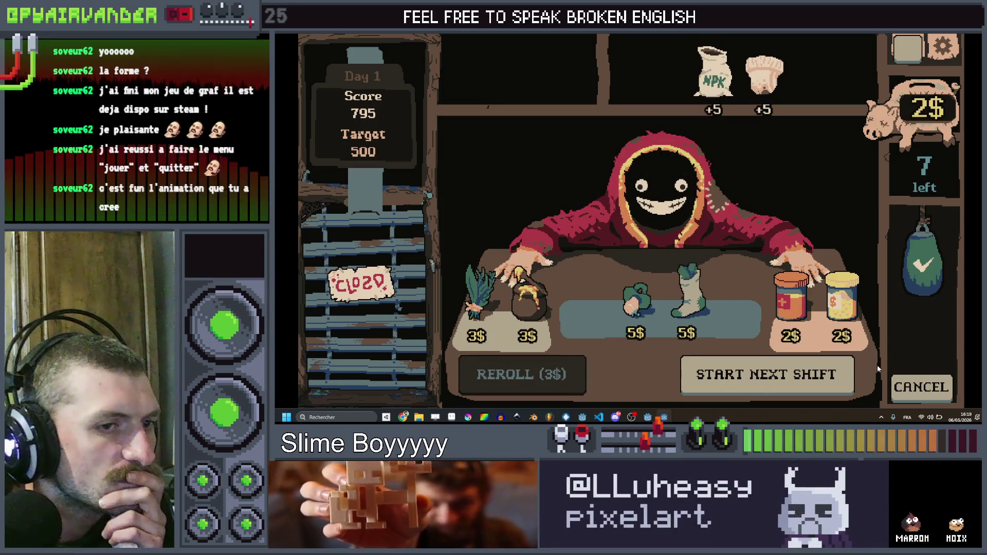
pyautogui.click(777, 380)
pyautogui.click(644, 171)
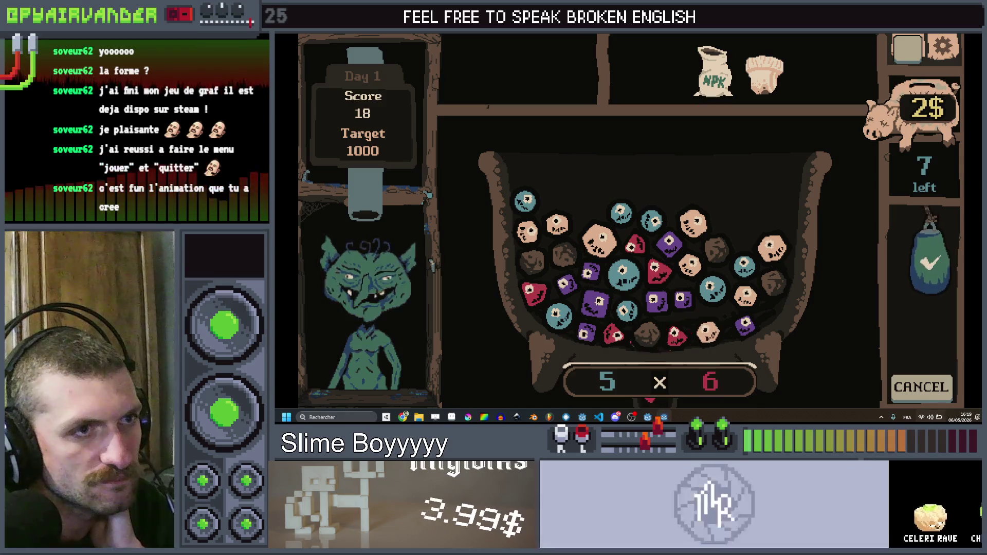
# Score purple, blue and teal slime chains and link a red chain.
pyautogui.click(574, 290)
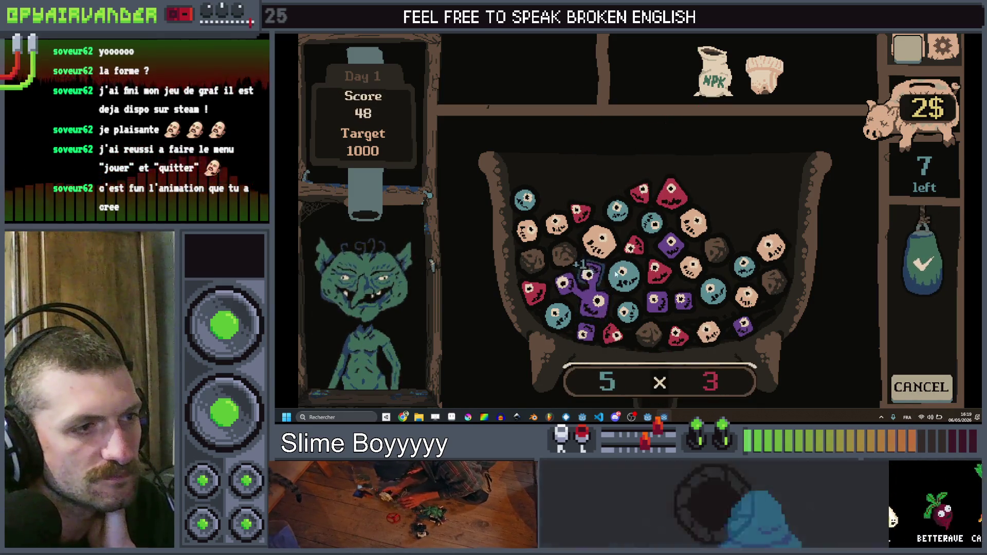
pyautogui.click(913, 257)
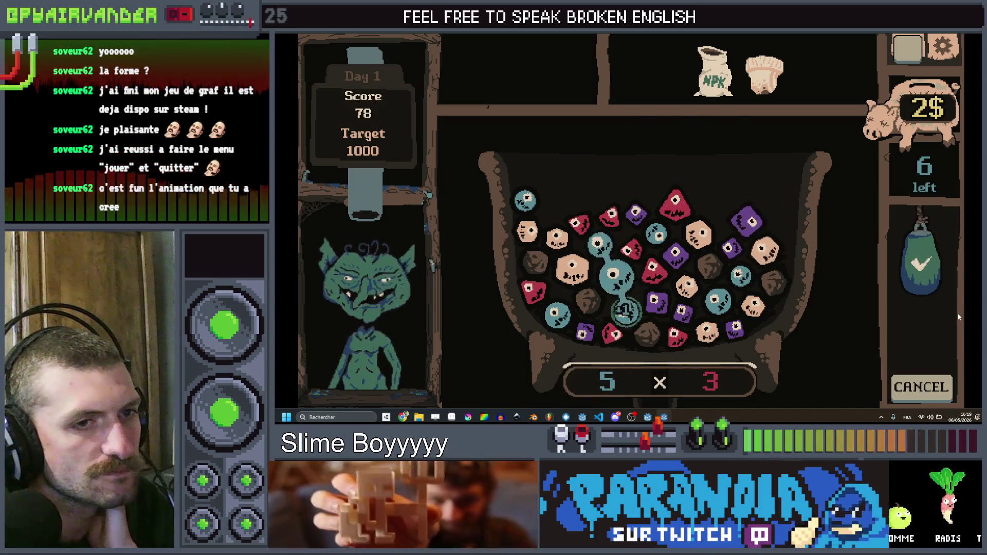
pyautogui.click(922, 333)
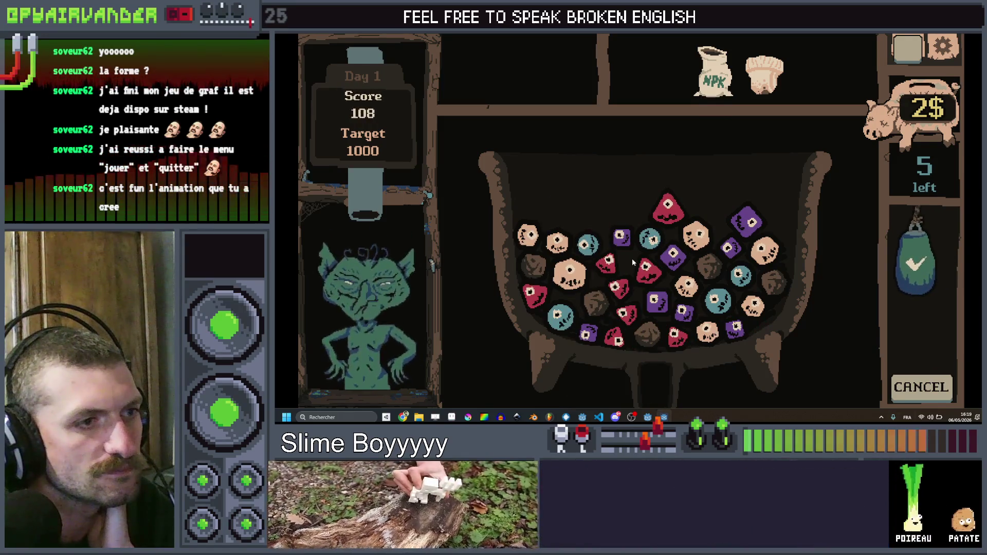
pyautogui.moveTo(647, 276)
pyautogui.mouseDown()
pyautogui.moveTo(609, 262)
pyautogui.moveTo(627, 318)
pyautogui.moveTo(615, 335)
pyautogui.mouseUp()
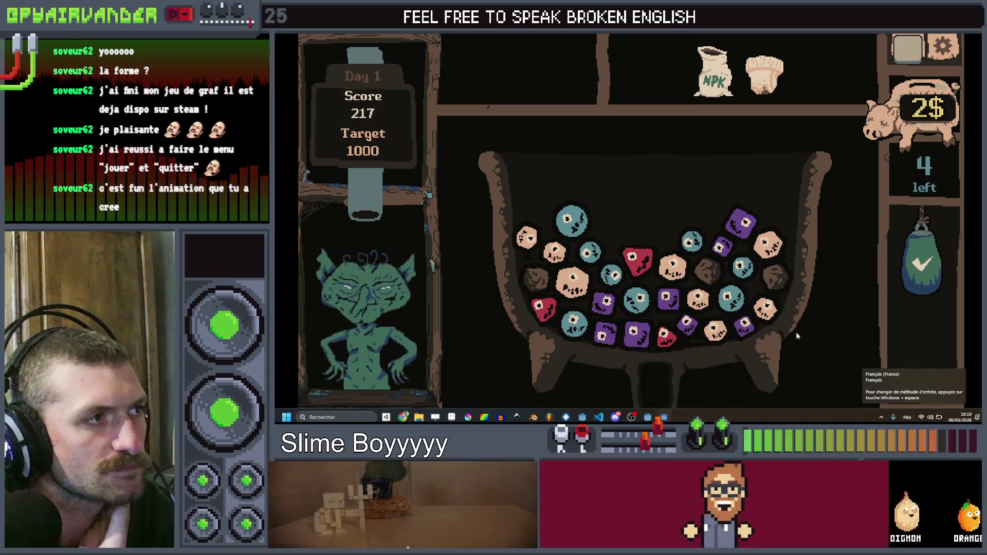
pyautogui.moveTo(571, 219); pyautogui.dragTo(585, 251)
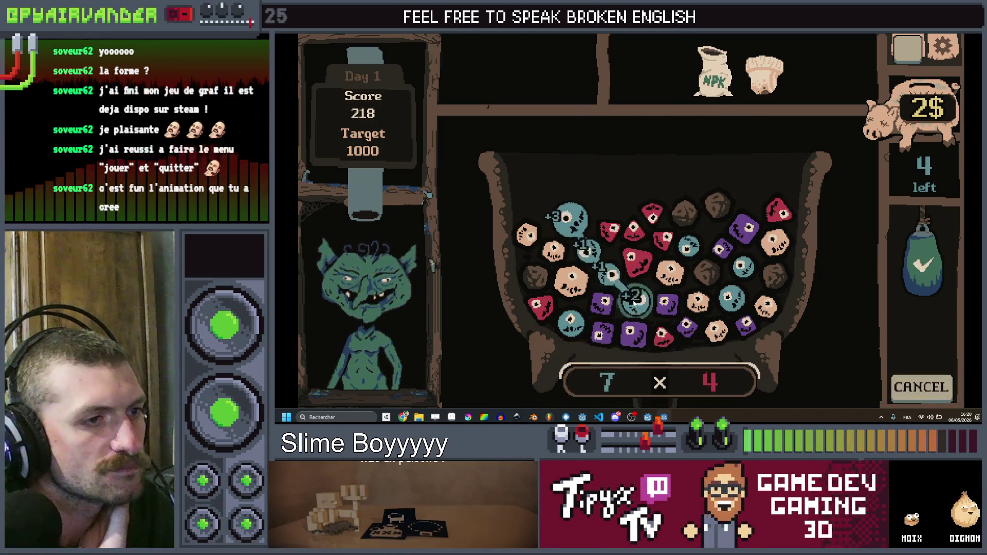
pyautogui.click(904, 349)
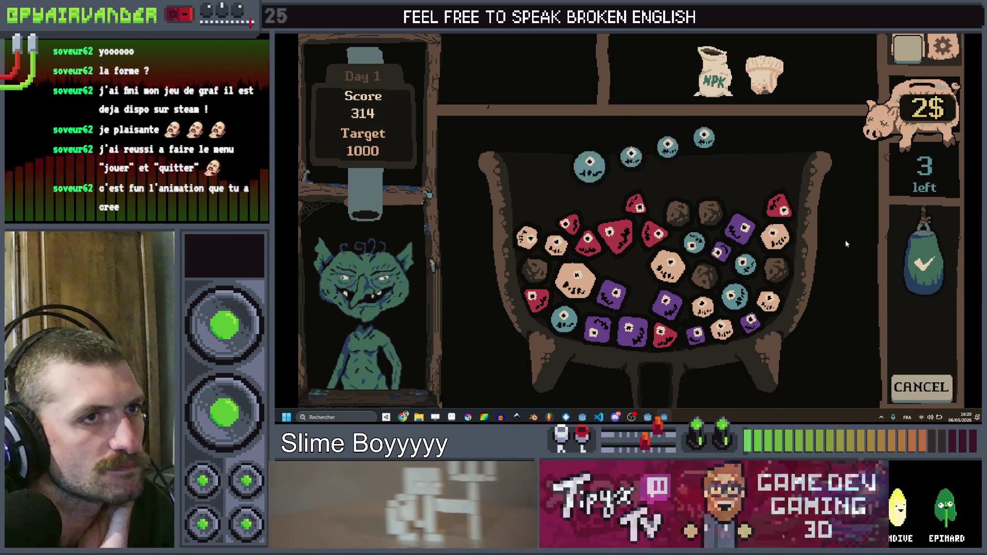
# Score red, blue and peach chains with the last moves, reaching 530 of 1000.
pyautogui.moveTo(634, 217)
pyautogui.mouseDown()
pyautogui.moveTo(616, 242)
pyautogui.moveTo(571, 231)
pyautogui.mouseUp()
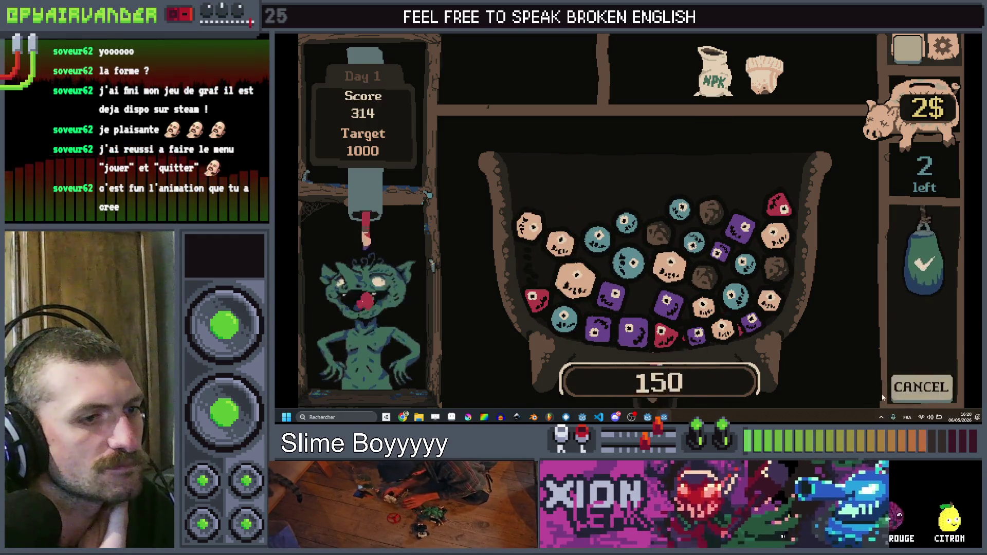
pyautogui.moveTo(627, 233)
pyautogui.mouseDown()
pyautogui.moveTo(596, 240)
pyautogui.moveTo(603, 262)
pyautogui.moveTo(628, 264)
pyautogui.mouseUp()
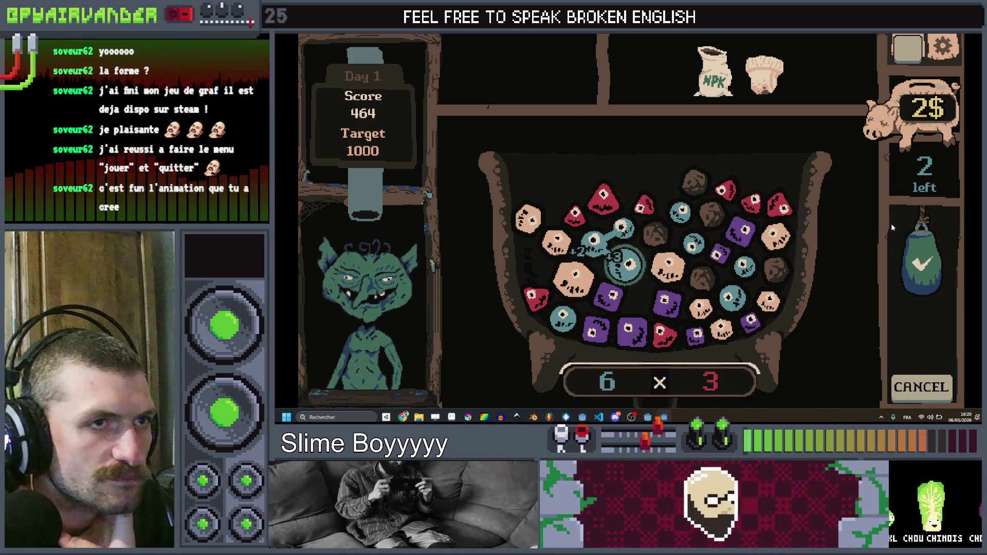
pyautogui.click(928, 278)
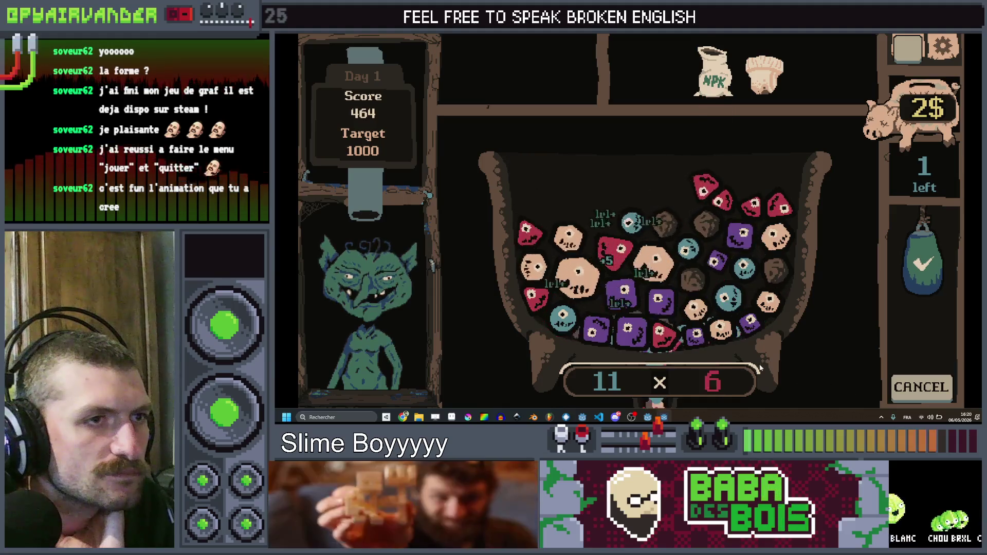
pyautogui.click(655, 272)
pyautogui.click(923, 265)
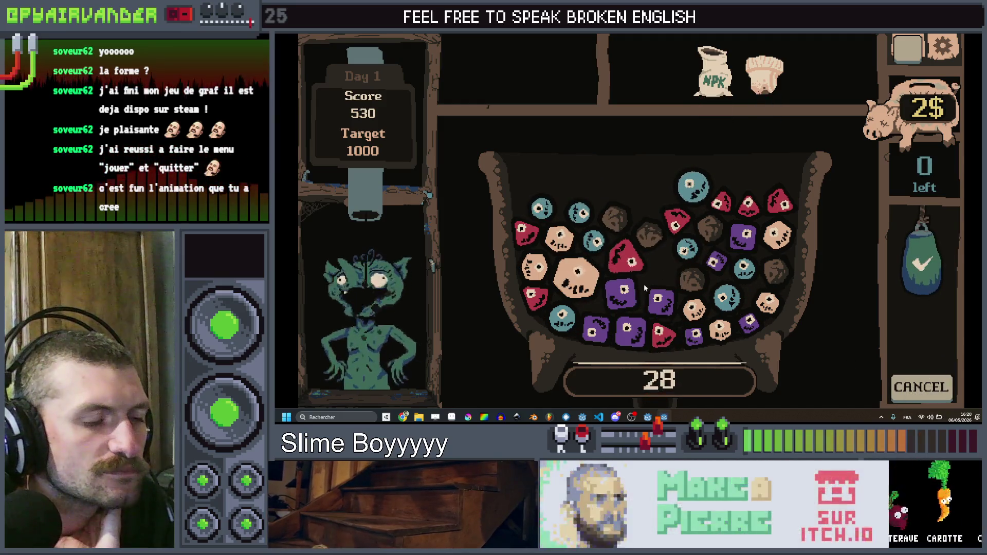
# Link purple and pink slime chains and cash in the pink one.
pyautogui.click(627, 303)
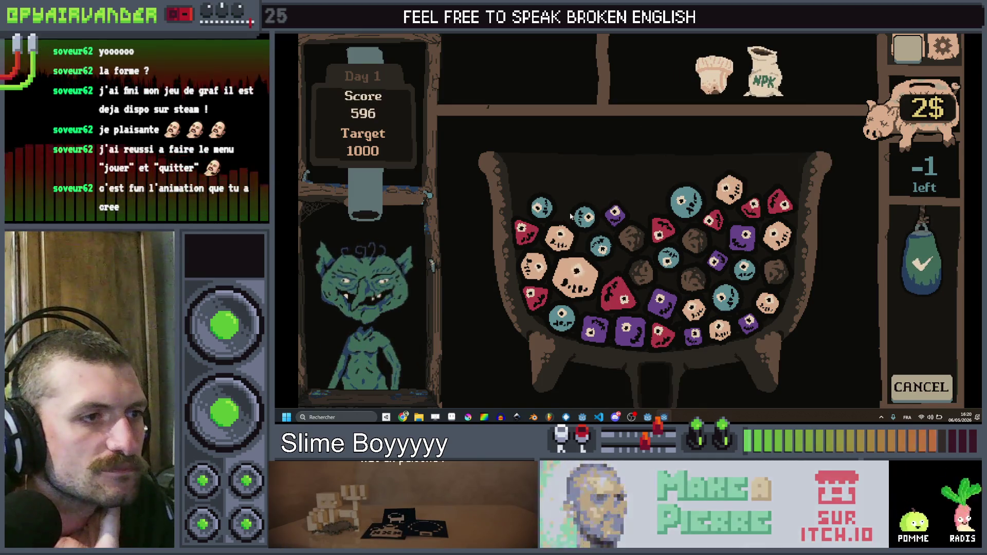
pyautogui.click(539, 259)
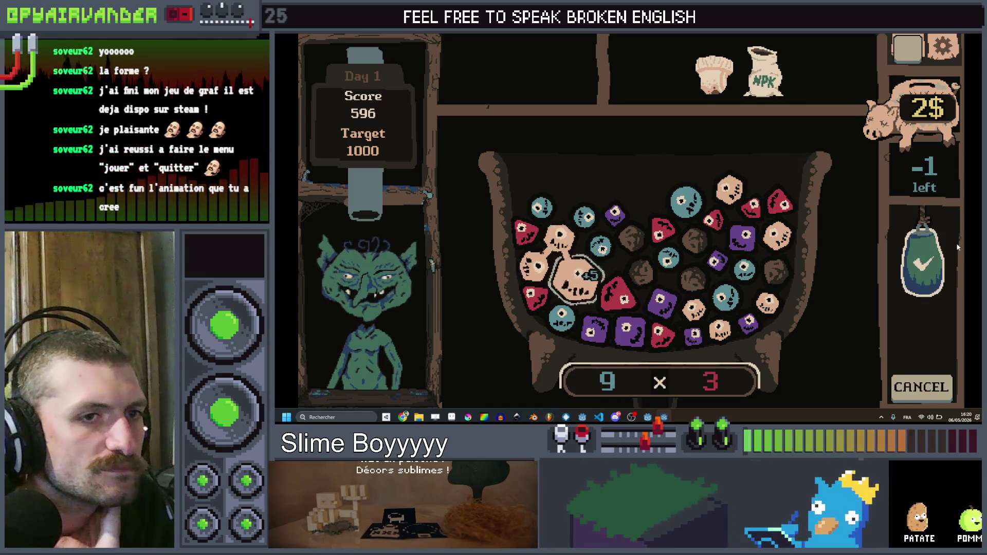
pyautogui.click(578, 273)
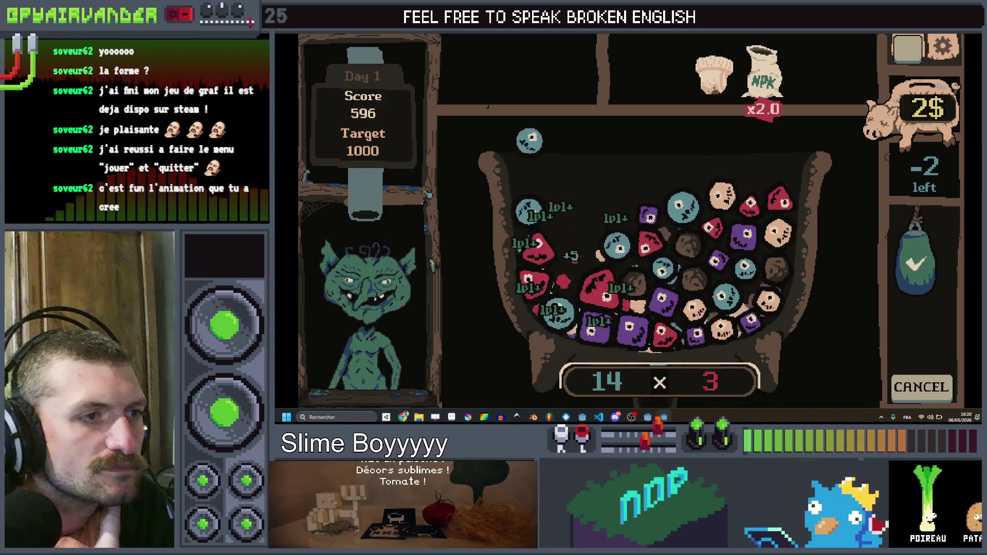
# Cash in the final chain for 1264 points, collect the 2$ payout, and close the game.
pyautogui.moveTo(714, 68)
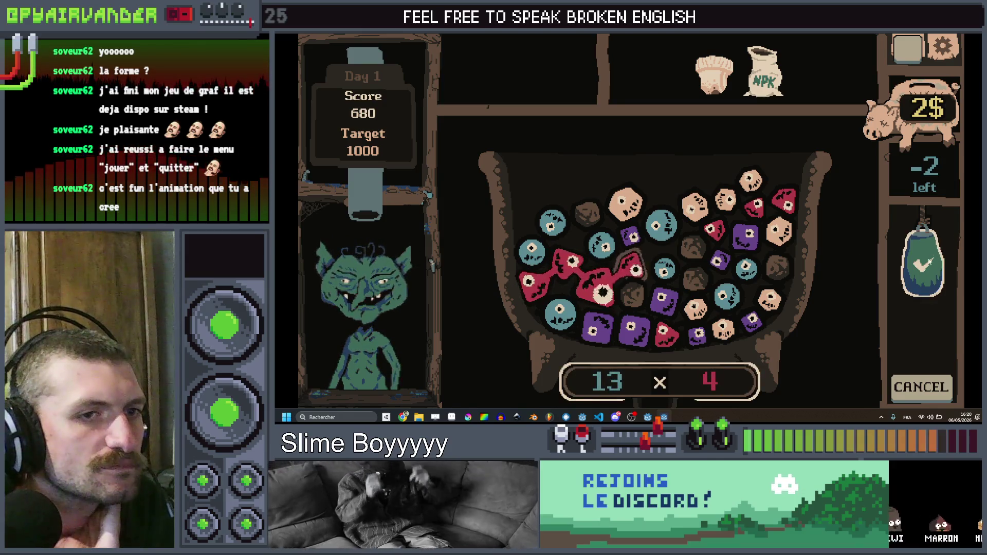
pyautogui.click(929, 263)
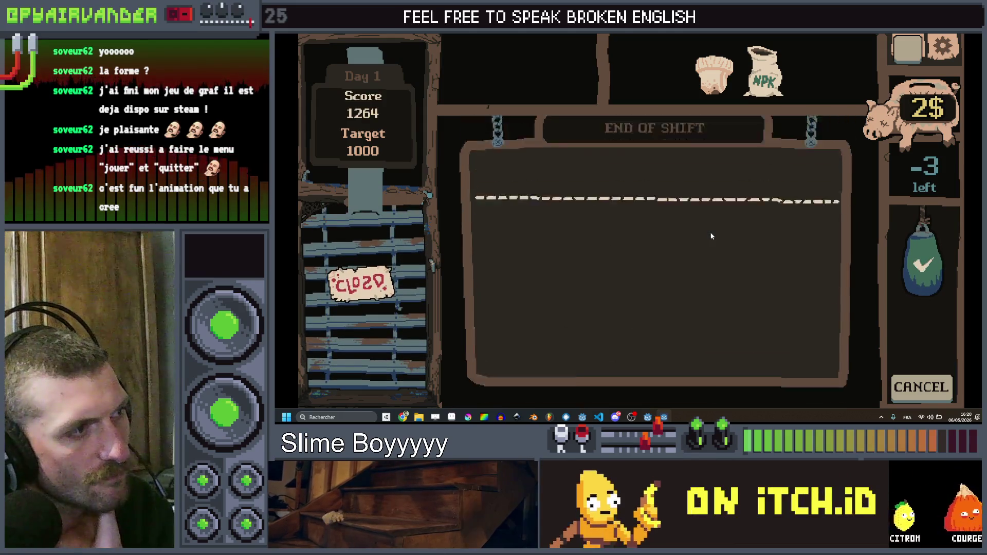
pyautogui.click(664, 190)
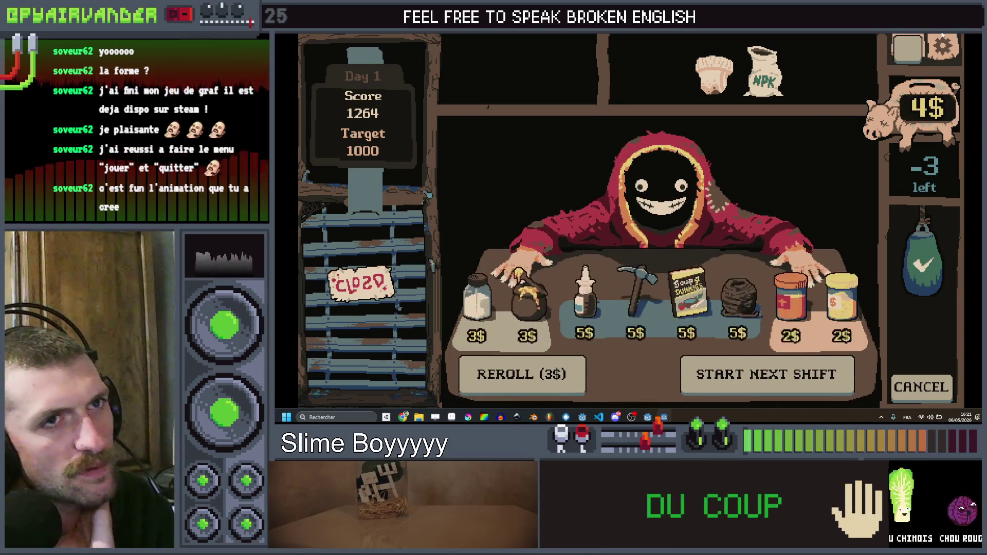
pyautogui.hotkey('alt', 'F4')
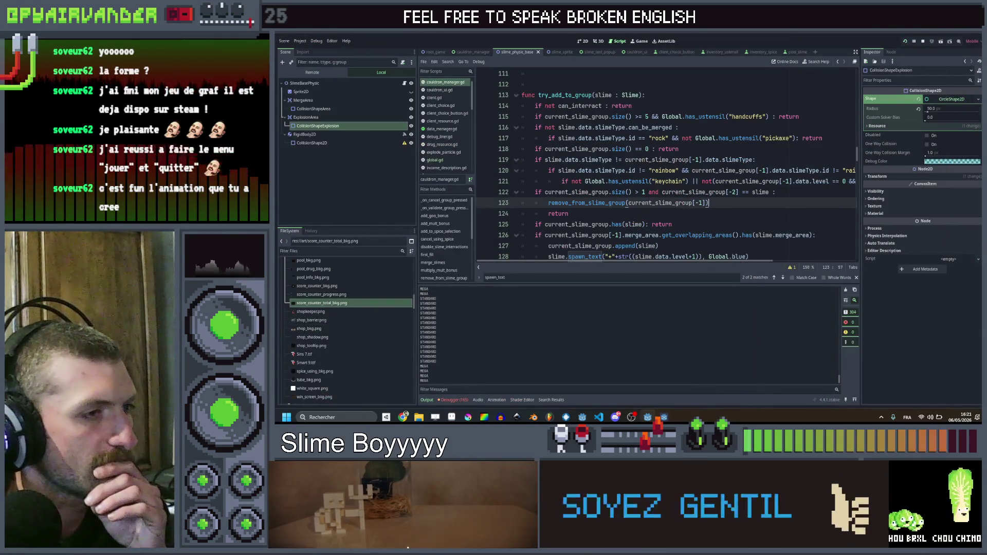
# Search all project files for 'fertilizer' and open the match in slime.gd.
pyautogui.hotkey('ctrl', 'f')
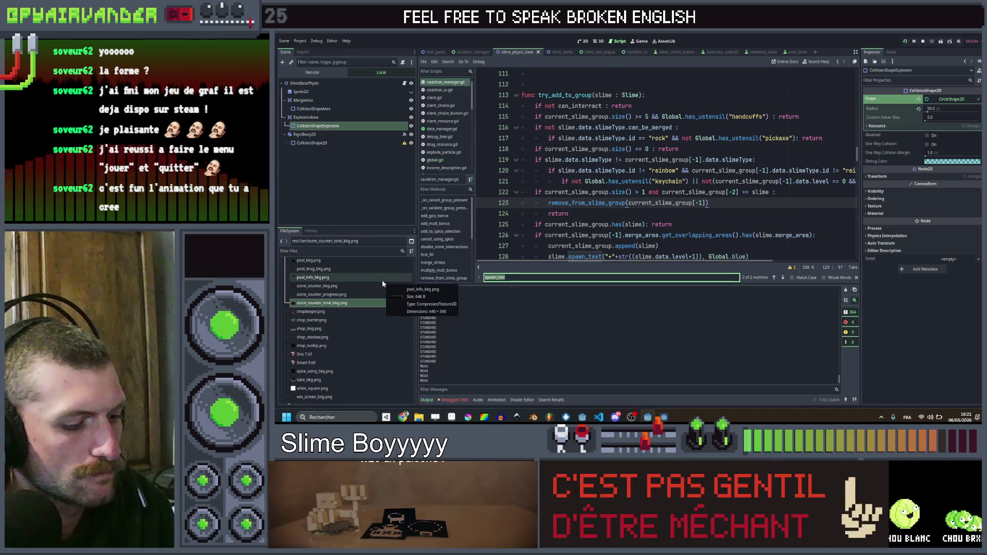
pyautogui.write('r')
pyautogui.press('BackSpace')
pyautogui.write('ferti')
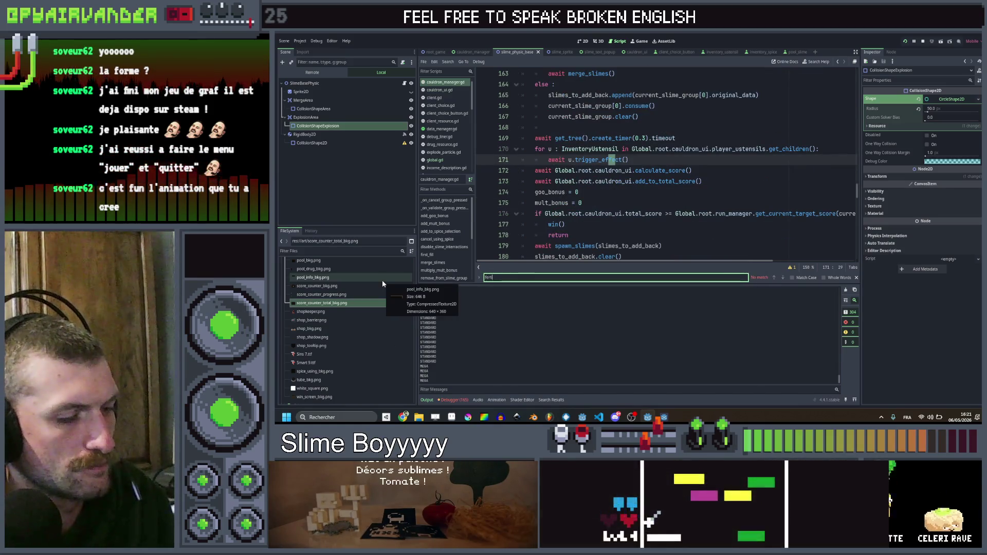
pyautogui.hotkey('ctrl', 'shift', 'f')
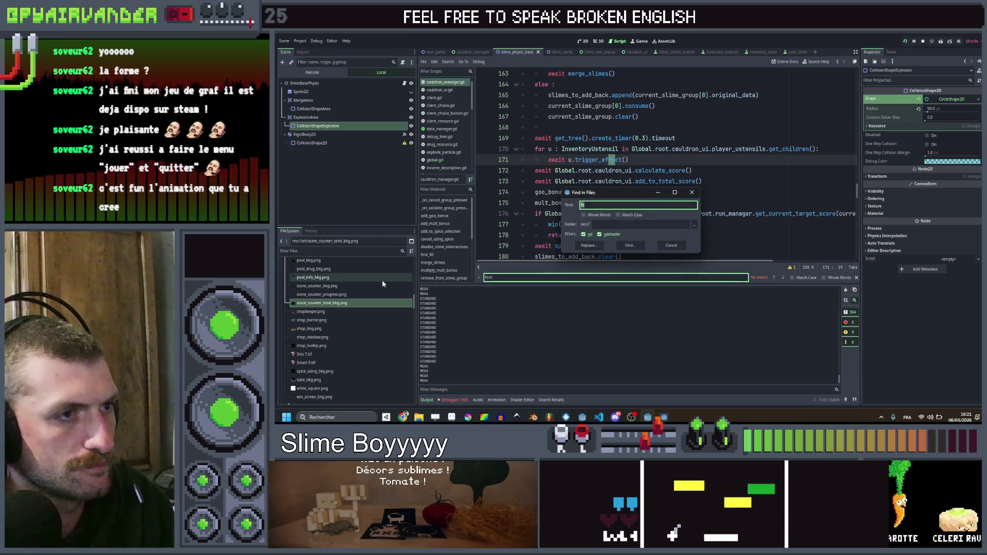
pyautogui.write('tilizer')
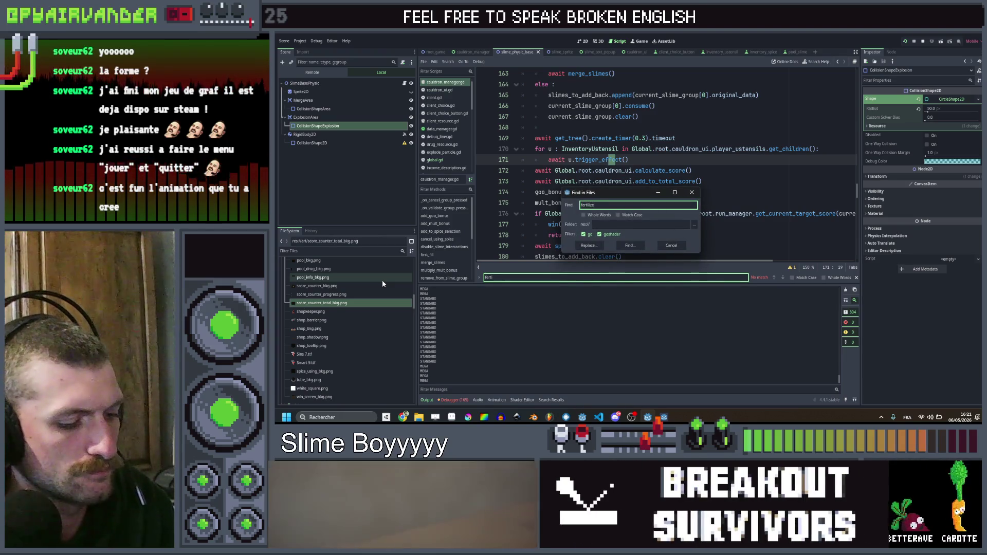
pyautogui.press('Return')
pyautogui.click(475, 310)
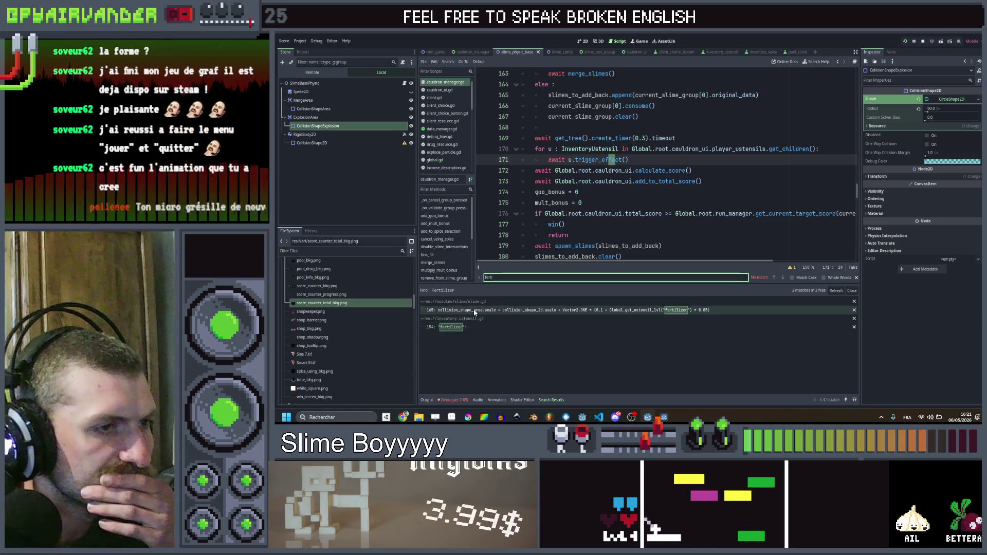
# Change the fertilizer multiplier on line 165 from 0.05 to 0.1 and run the game.
pyautogui.scroll(-2, 771, 185)
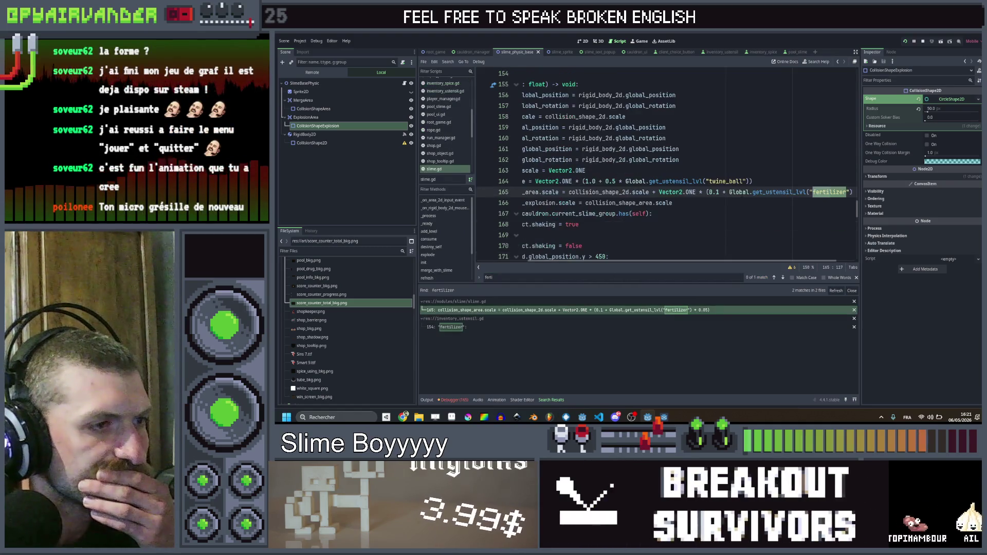
pyautogui.hscroll(1, 689, 172)
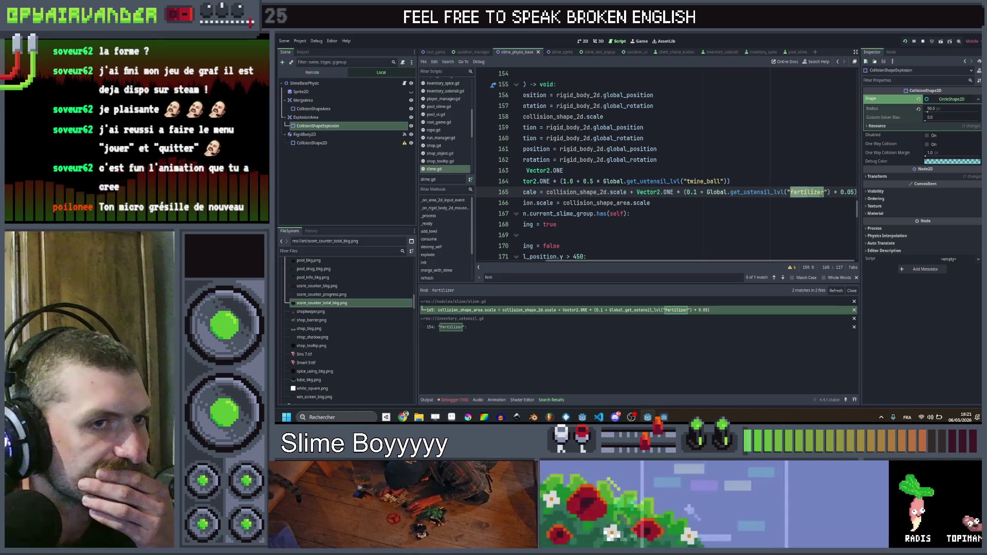
pyautogui.click(855, 191)
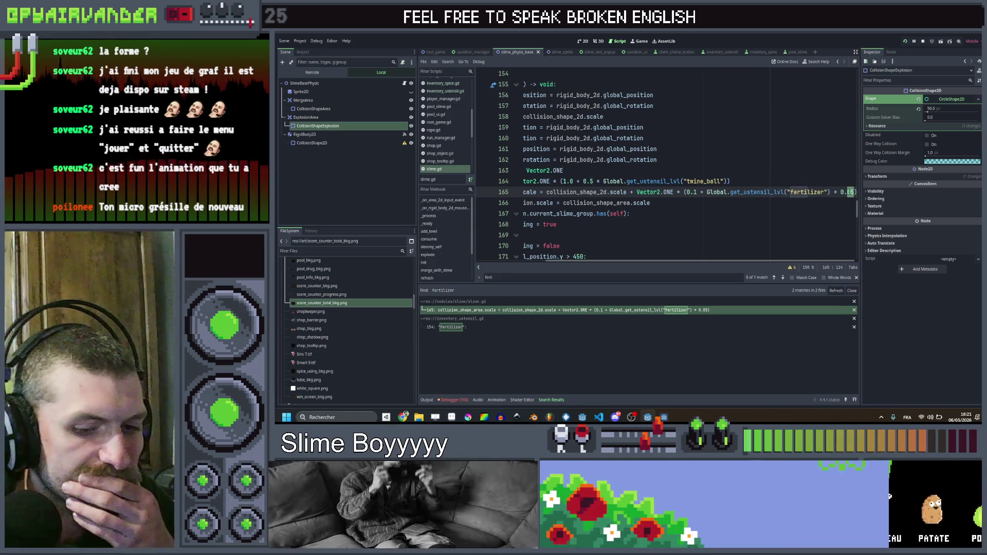
pyautogui.press('BackSpace')
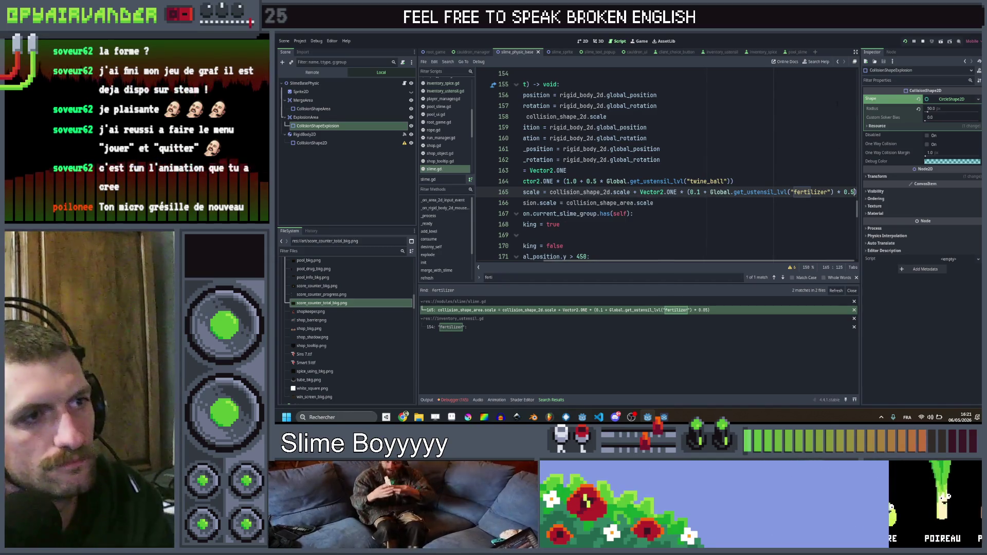
pyautogui.hscroll(-3, 807, 151)
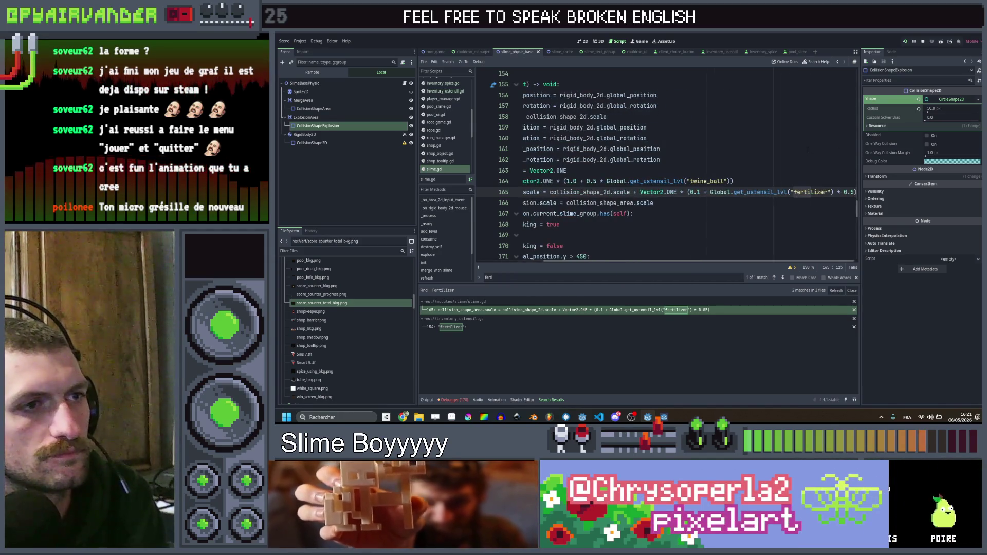
pyautogui.hscroll(2, 806, 151)
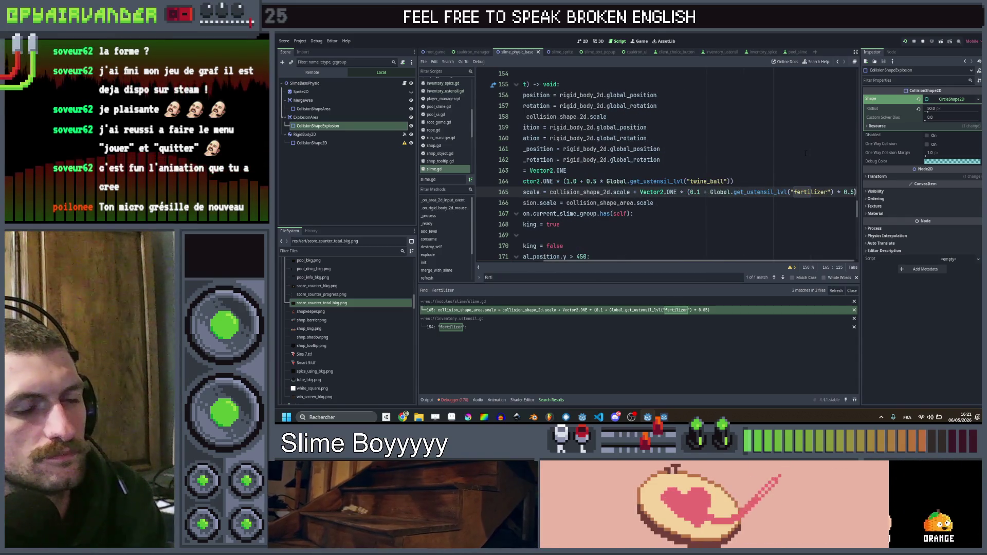
pyautogui.press('BackSpace')
pyautogui.press('BackSpace')
pyautogui.press('BackSpace')
pyautogui.write('0.1')
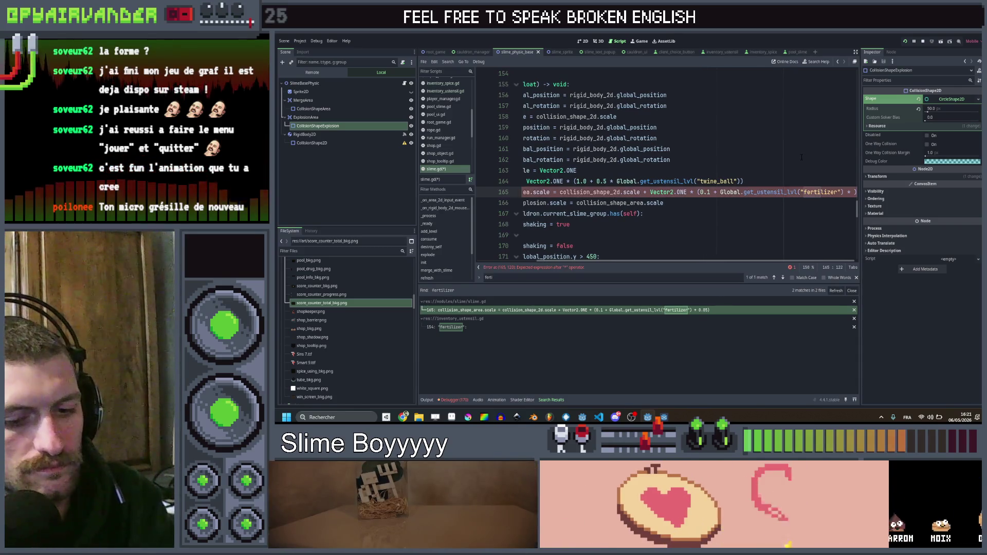
pyautogui.press('F5')
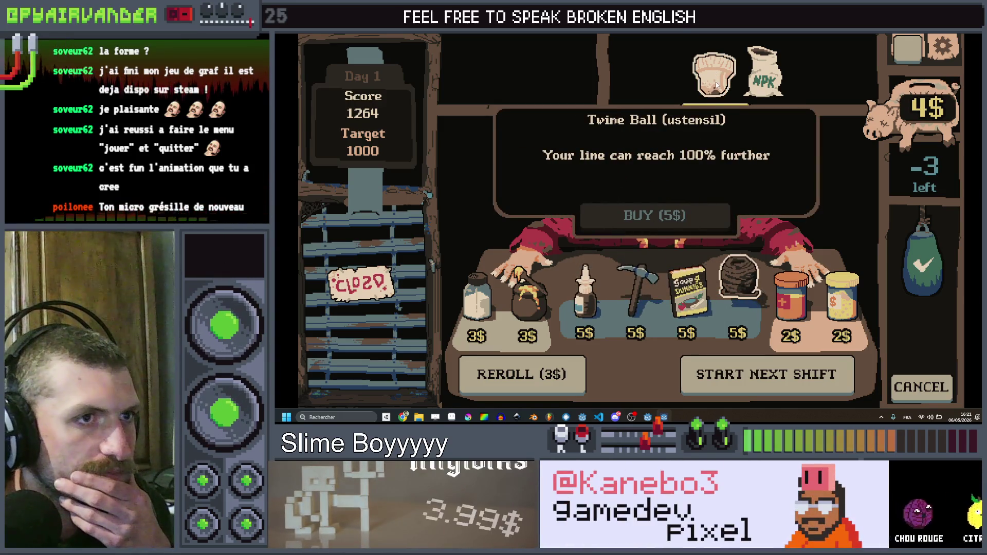
# Sell an item for 2$, buy the 5$ Nasal Spray, start the Goblin's 4000 shift, play once, and quit.
pyautogui.click(717, 108)
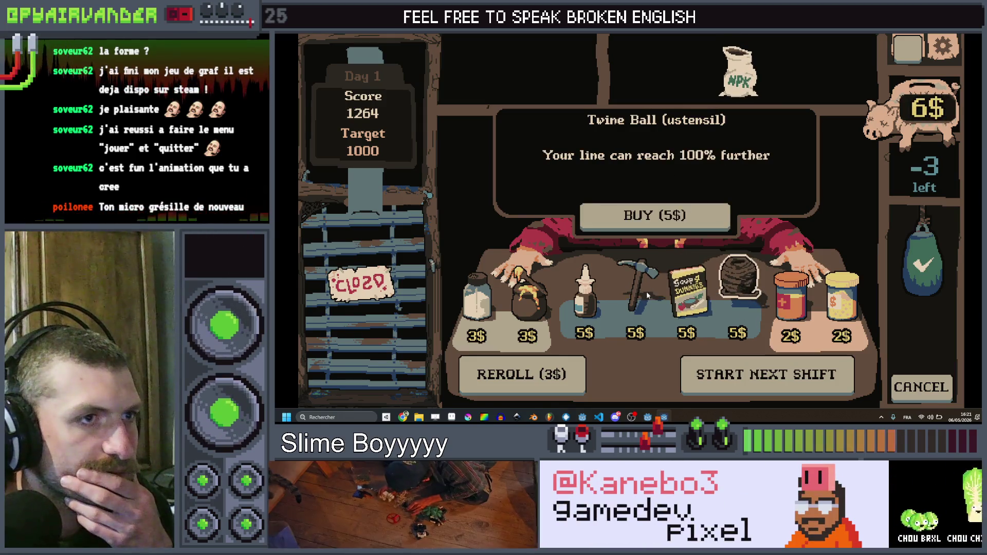
pyautogui.click(619, 223)
pyautogui.click(771, 374)
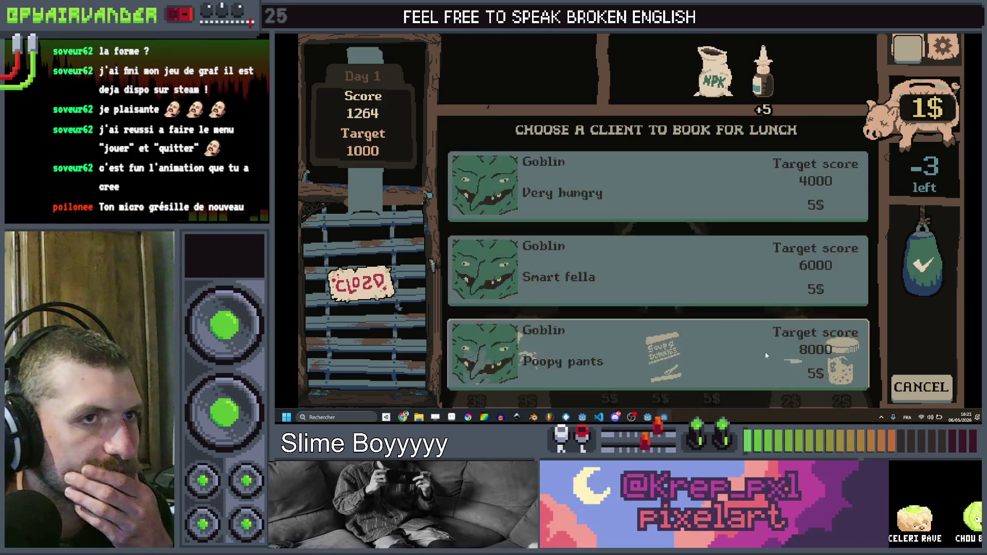
pyautogui.click(658, 182)
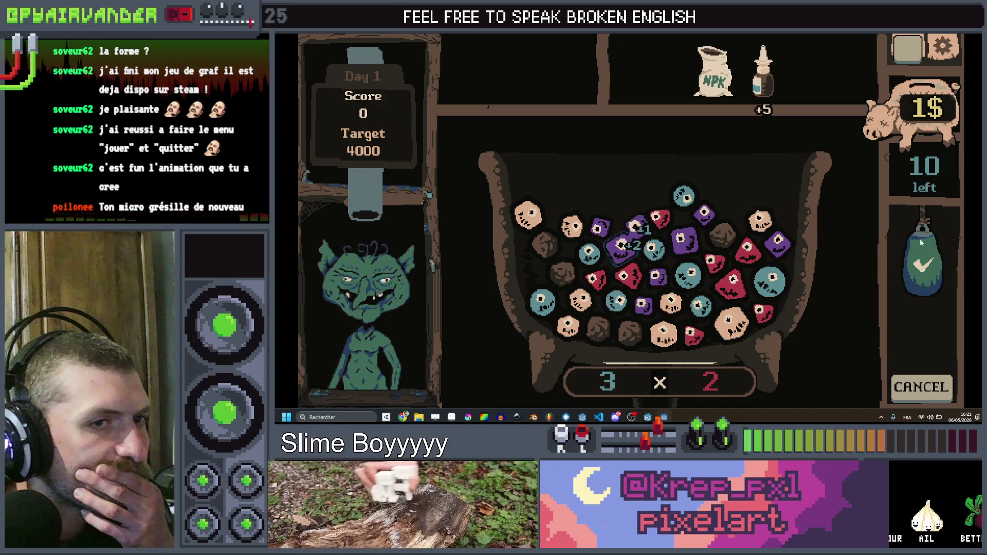
pyautogui.click(923, 265)
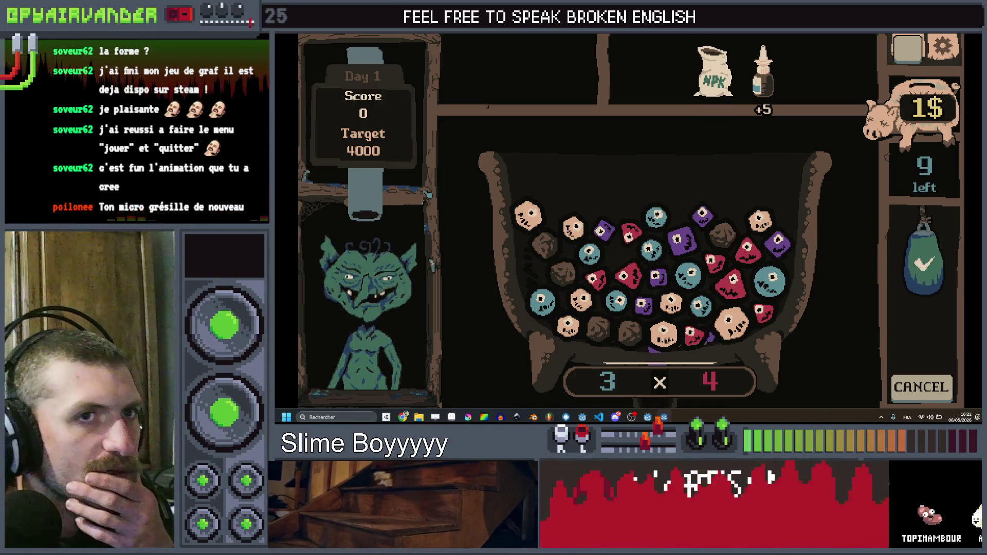
pyautogui.hotkey('alt', 'F4')
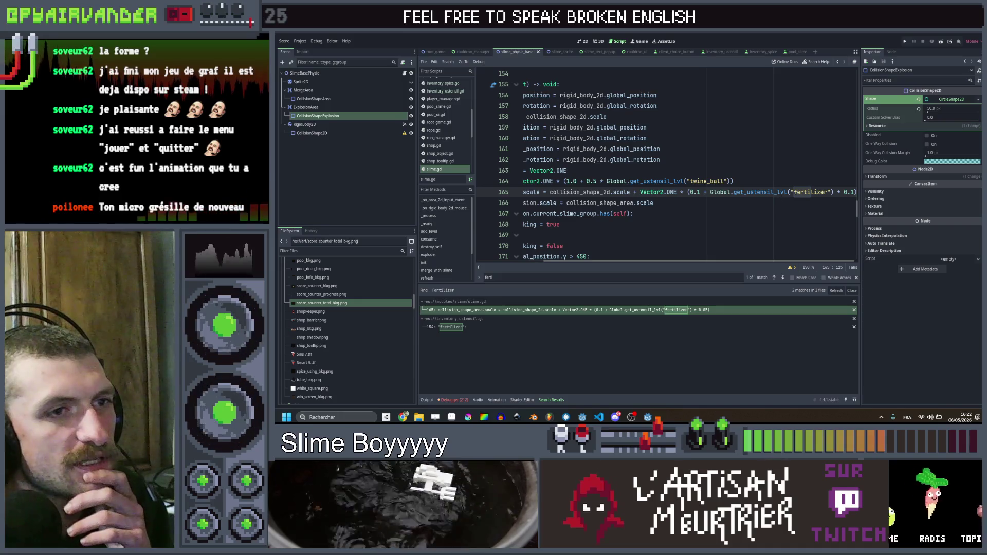
# Filter files for 'ferti', open ust_fertilizer.tres, and compare its ID with line 165's fertilizer string.
pyautogui.click(364, 250)
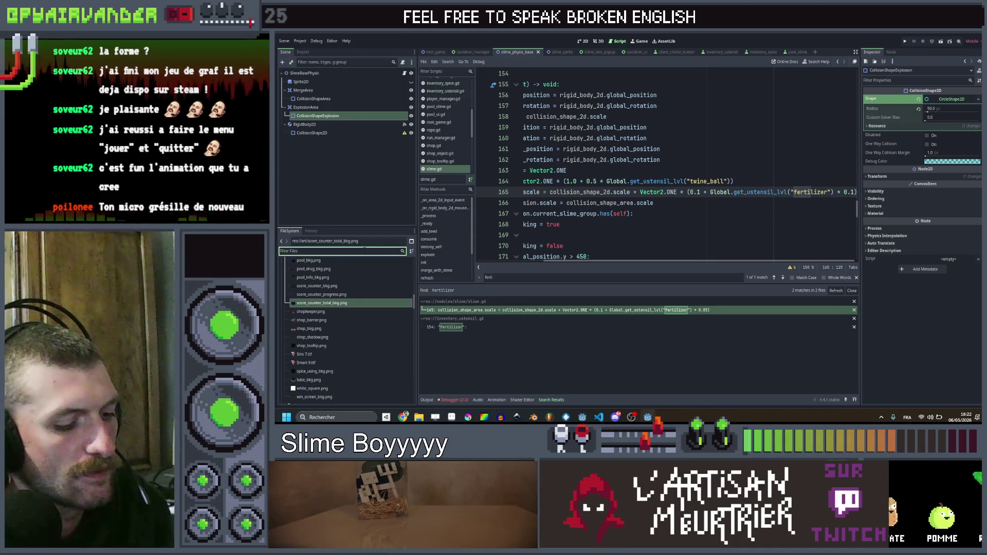
pyautogui.write('ferti')
pyautogui.doubleClick(322, 324)
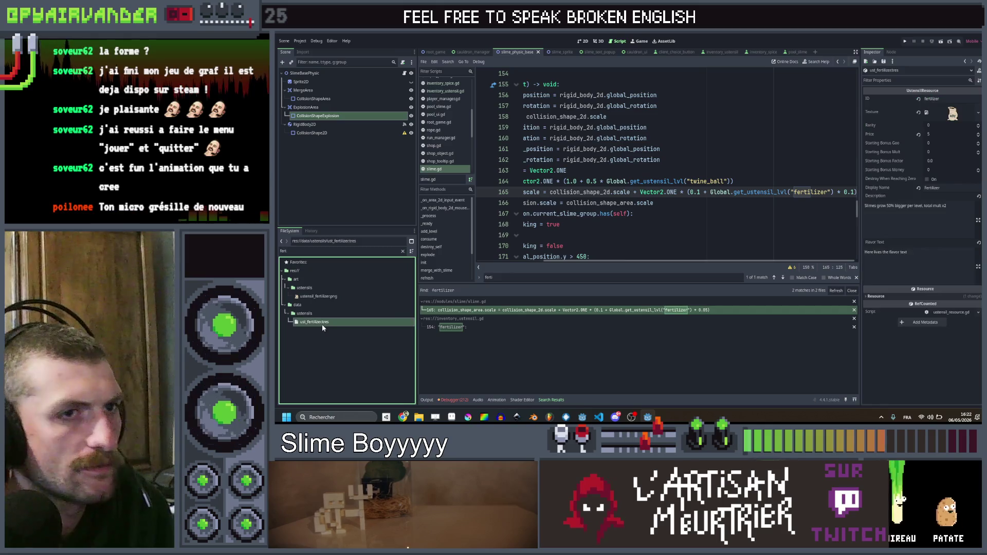
pyautogui.click(941, 99)
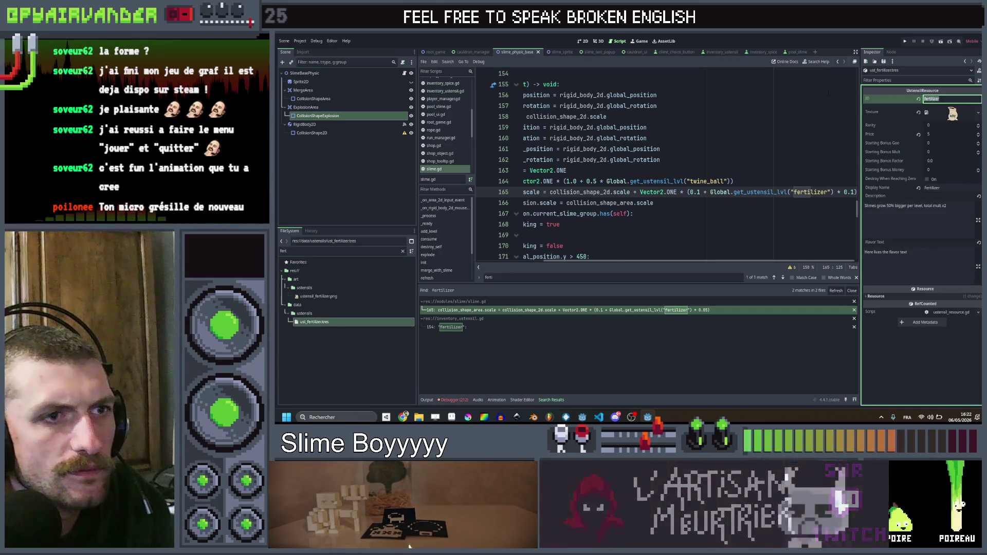
pyautogui.doubleClick(810, 191)
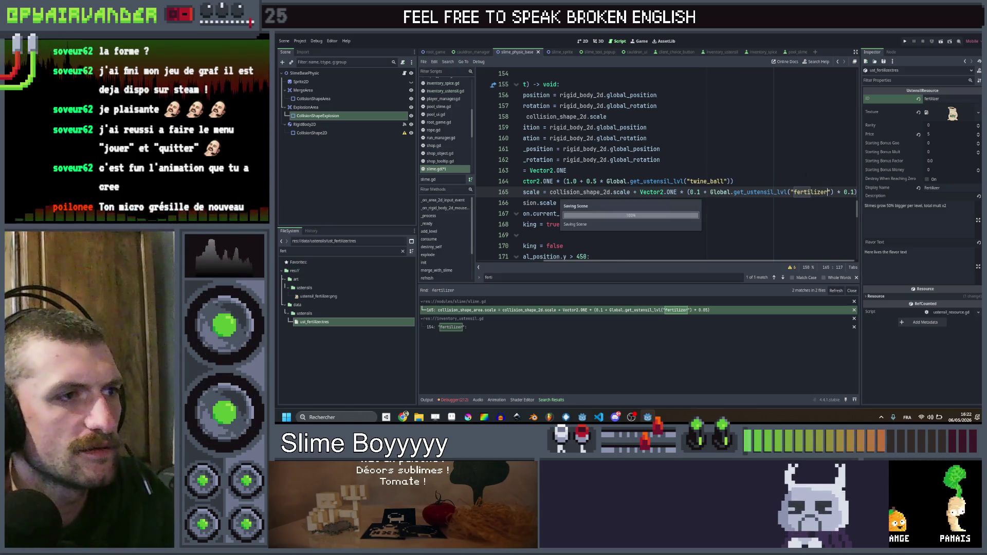
pyautogui.hscroll(-3, 800, 181)
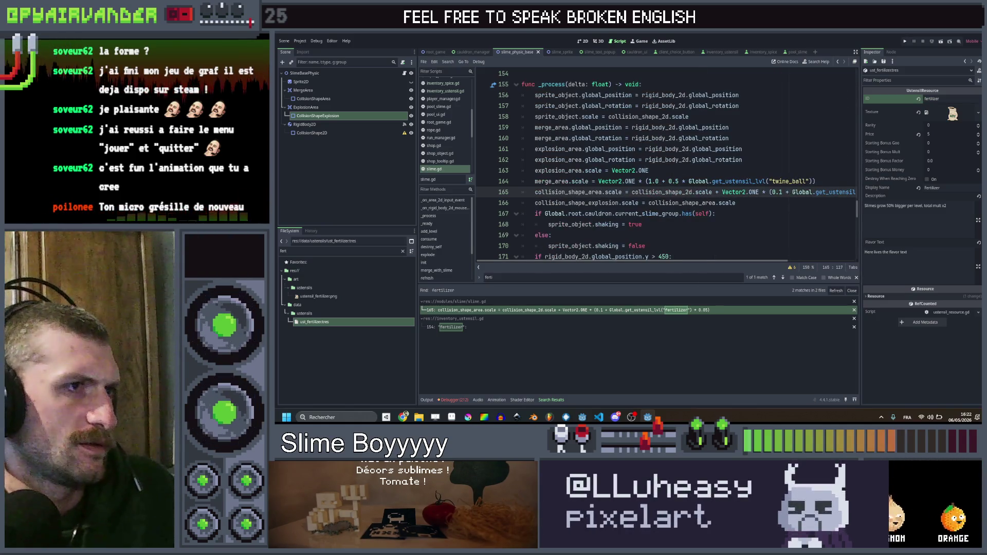
pyautogui.click(620, 105)
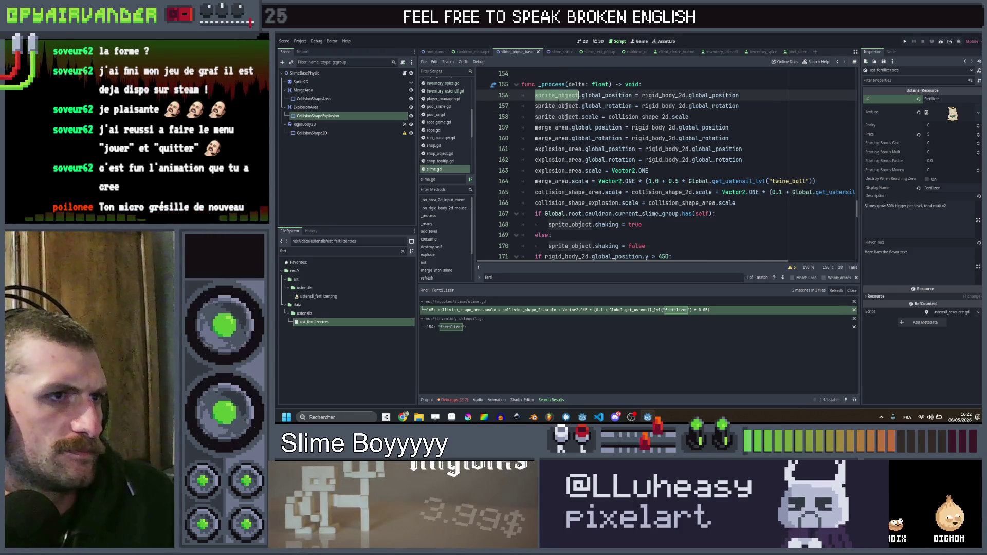
pyautogui.press('Down')
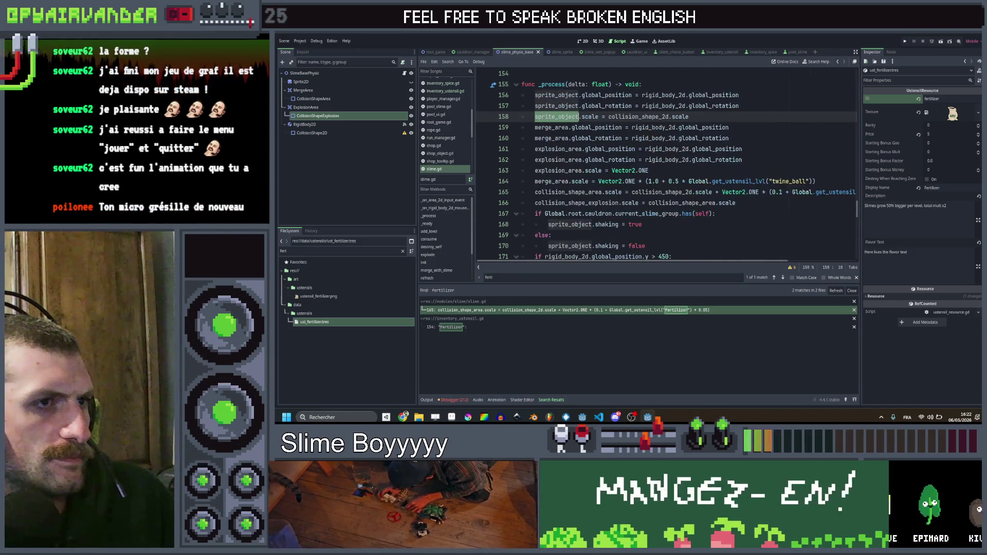
pyautogui.hscroll(3, 834, 201)
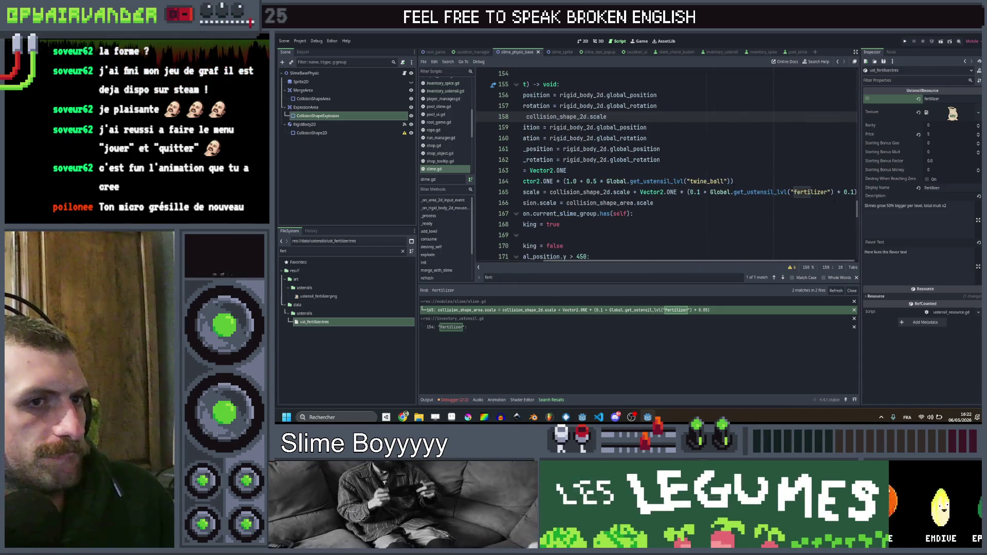
pyautogui.moveTo(856, 192); pyautogui.dragTo(711, 193)
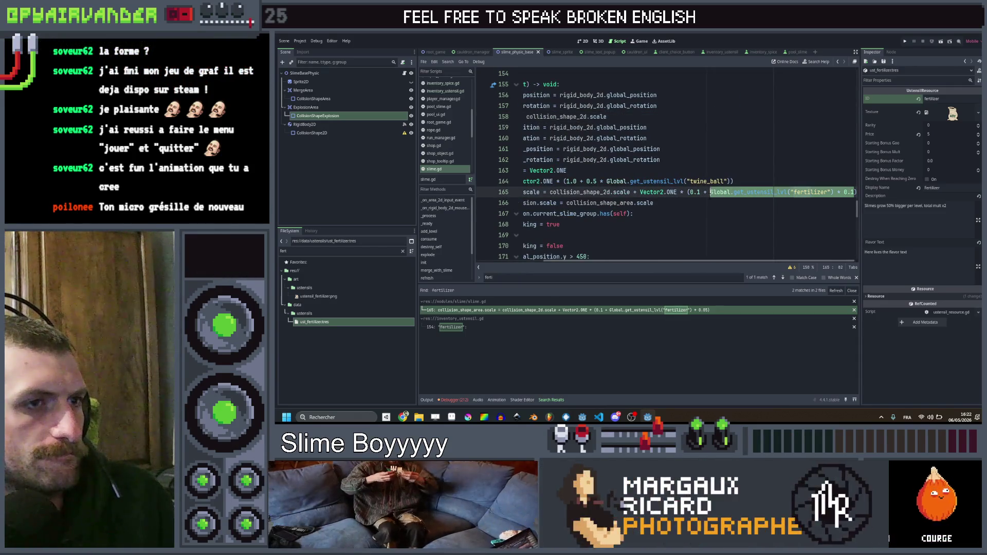
pyautogui.hscroll(-3, 711, 193)
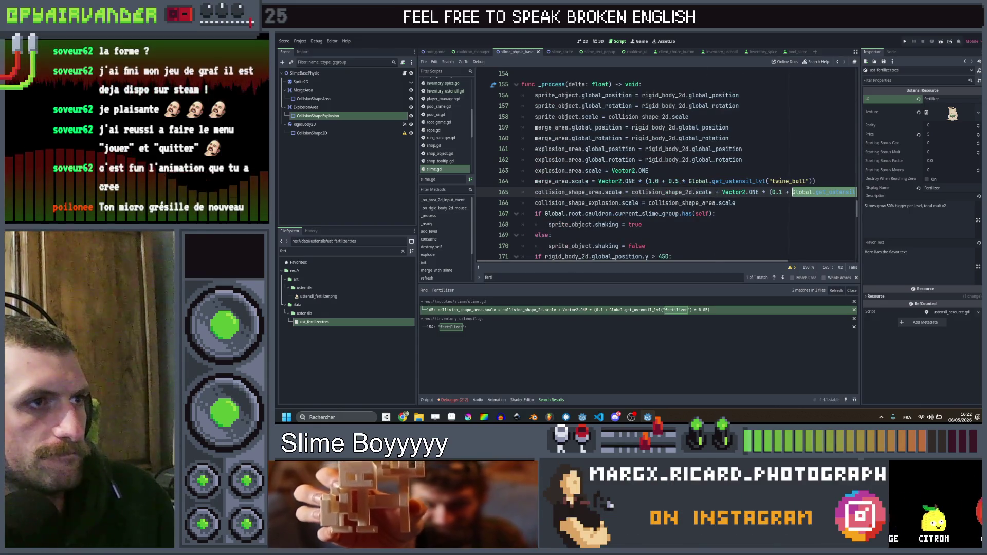
pyautogui.doubleClick(637, 116)
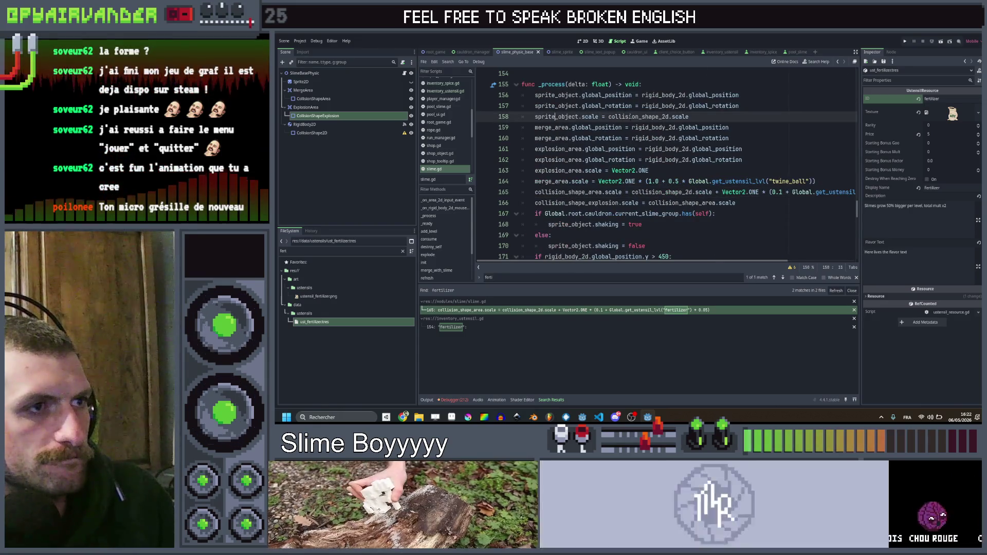
pyautogui.scroll(-1, 637, 117)
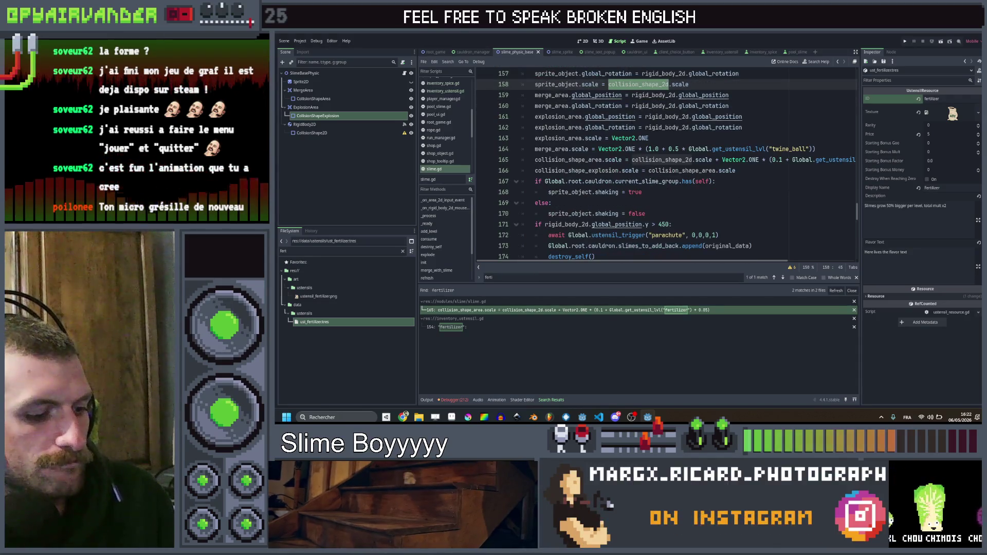
pyautogui.scroll(20, 711, 136)
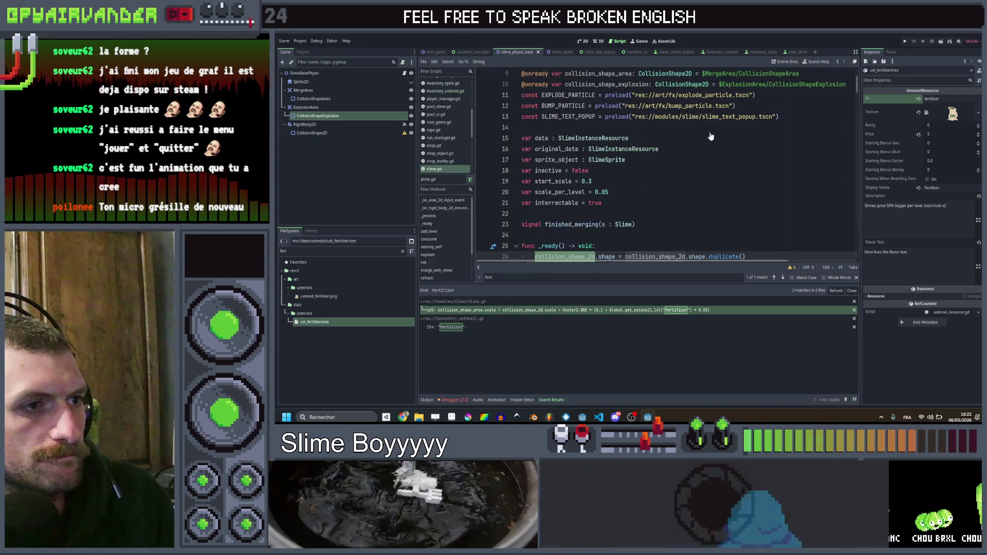
pyautogui.scroll(-2, 711, 136)
pyautogui.scroll(-7, 711, 136)
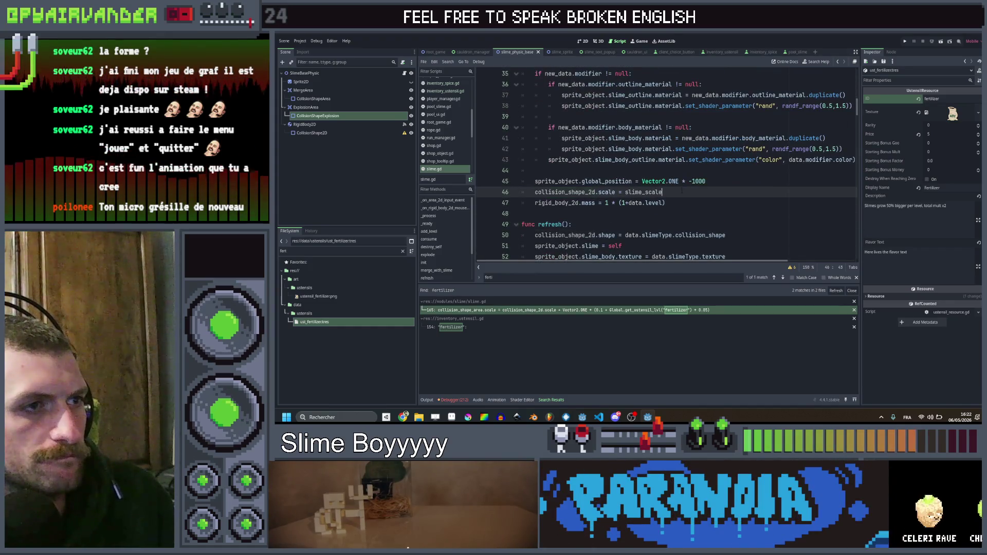
pyautogui.scroll(1, 668, 164)
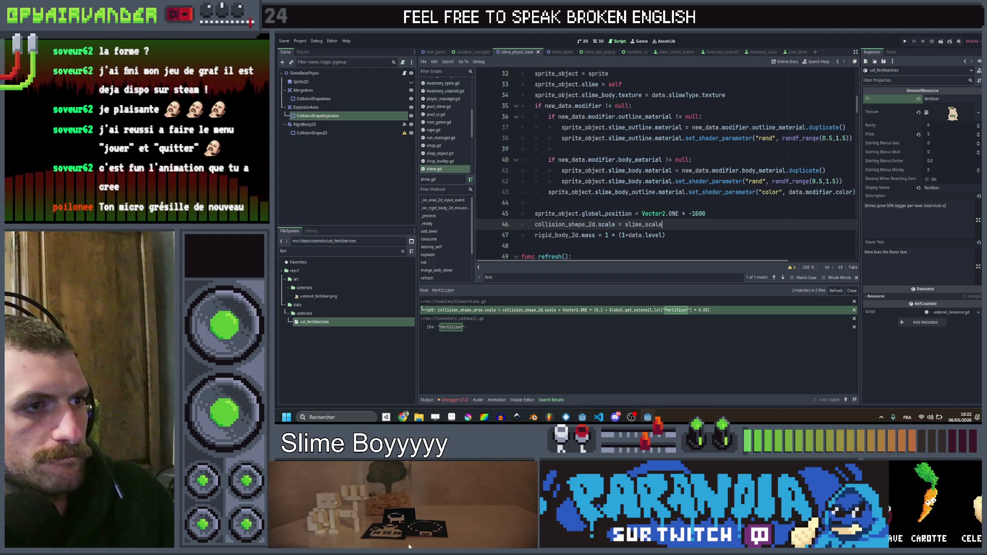
pyautogui.scroll(3, 697, 187)
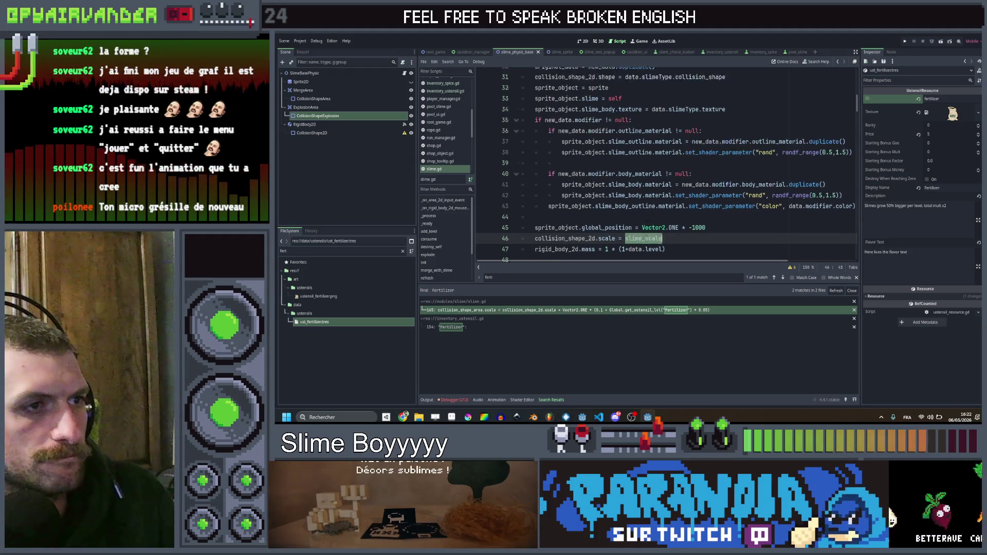
pyautogui.scroll(-5, 696, 186)
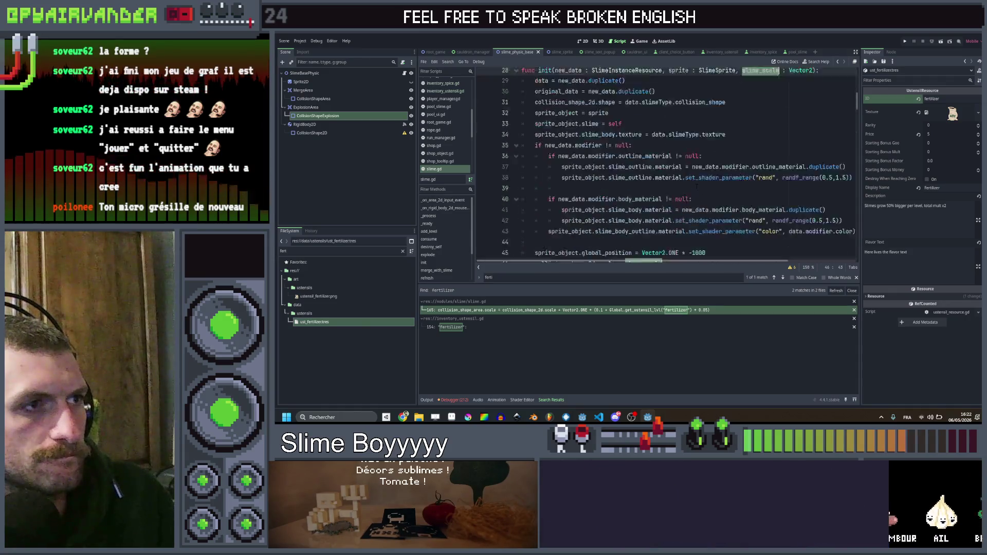
pyautogui.doubleClick(575, 160)
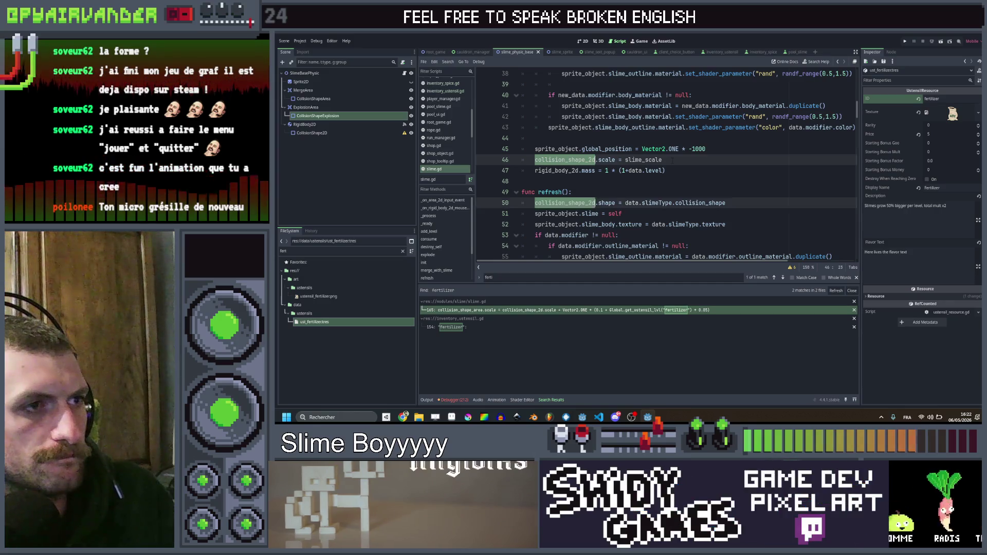
pyautogui.scroll(-20, 672, 161)
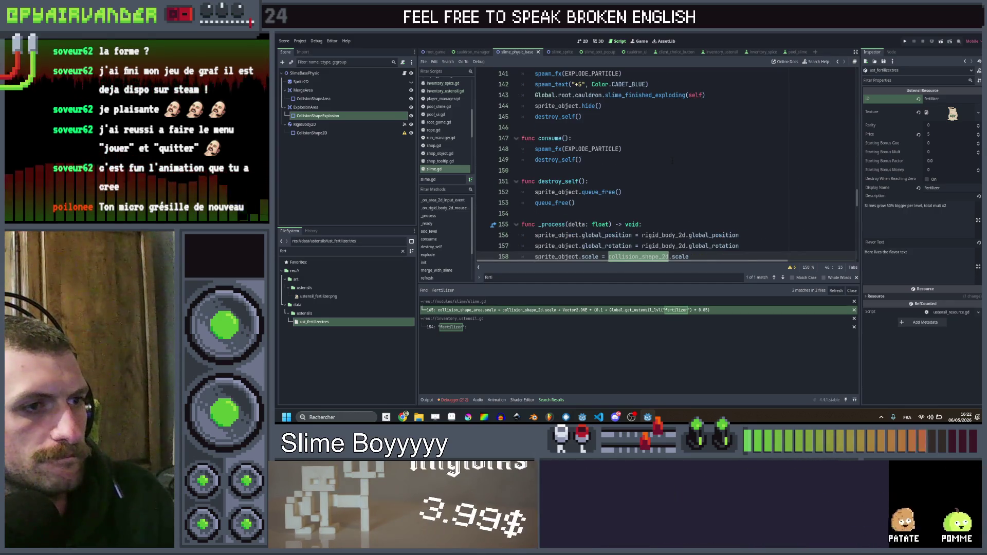
pyautogui.scroll(-2, 672, 161)
pyautogui.scroll(20, 672, 160)
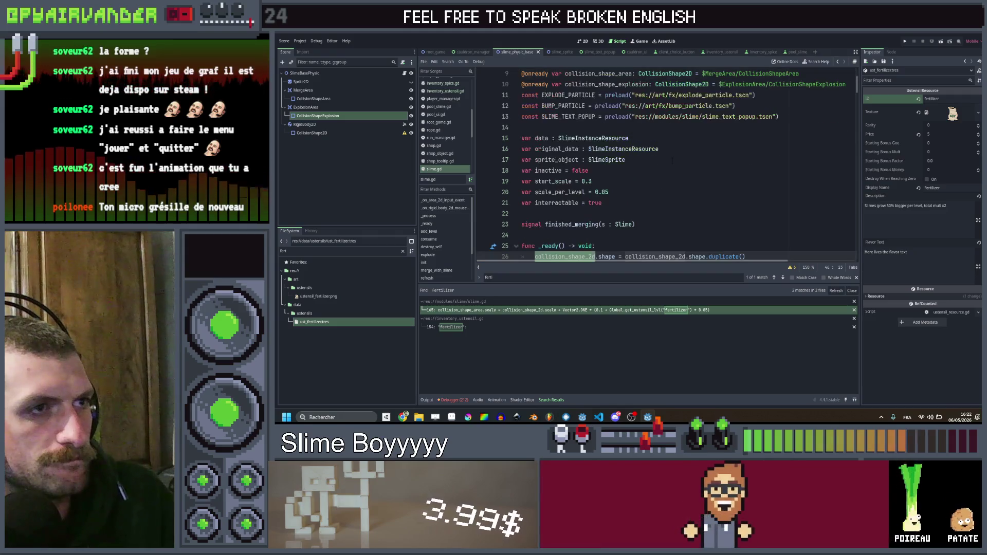
pyautogui.scroll(-2, 672, 160)
pyautogui.scroll(-10, 672, 160)
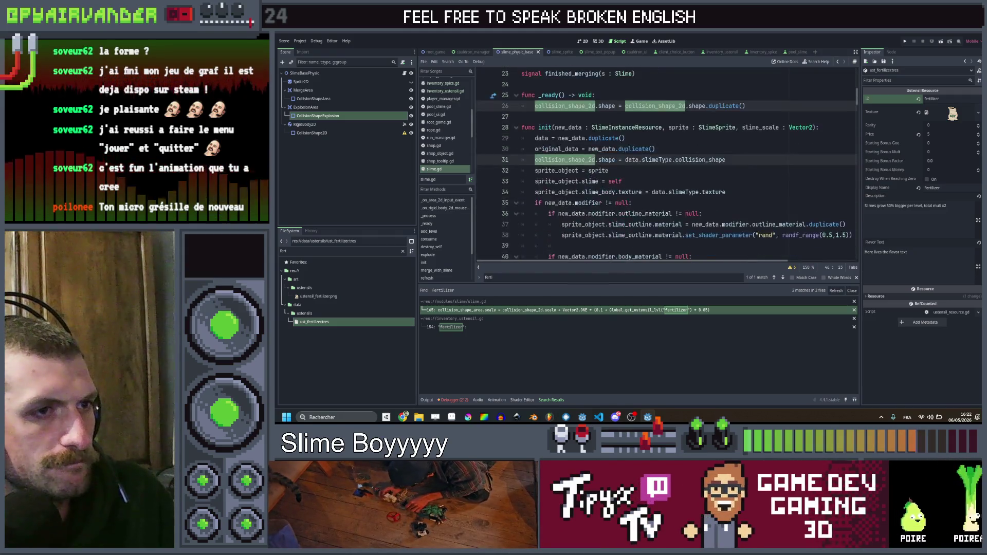
pyautogui.scroll(-12, 694, 129)
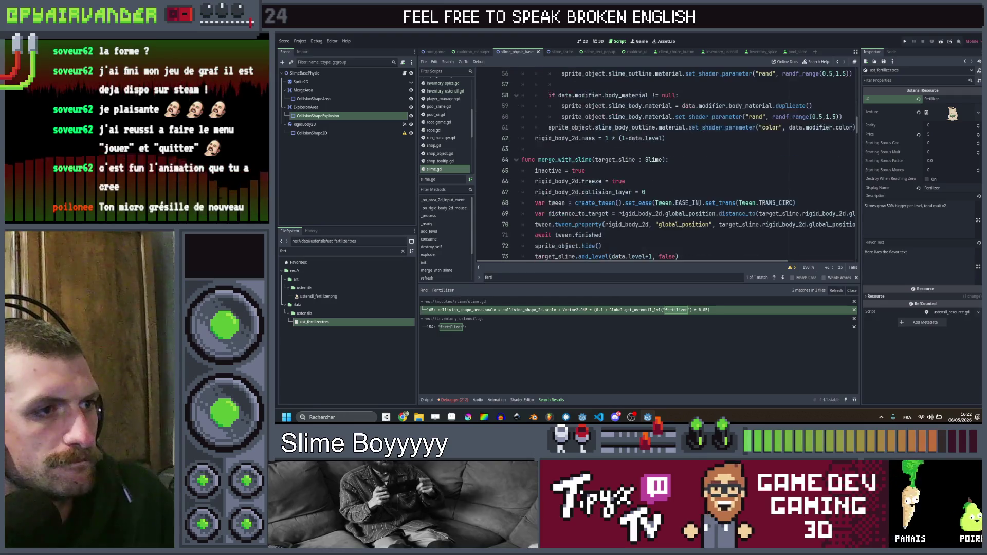
pyautogui.scroll(-14, 694, 129)
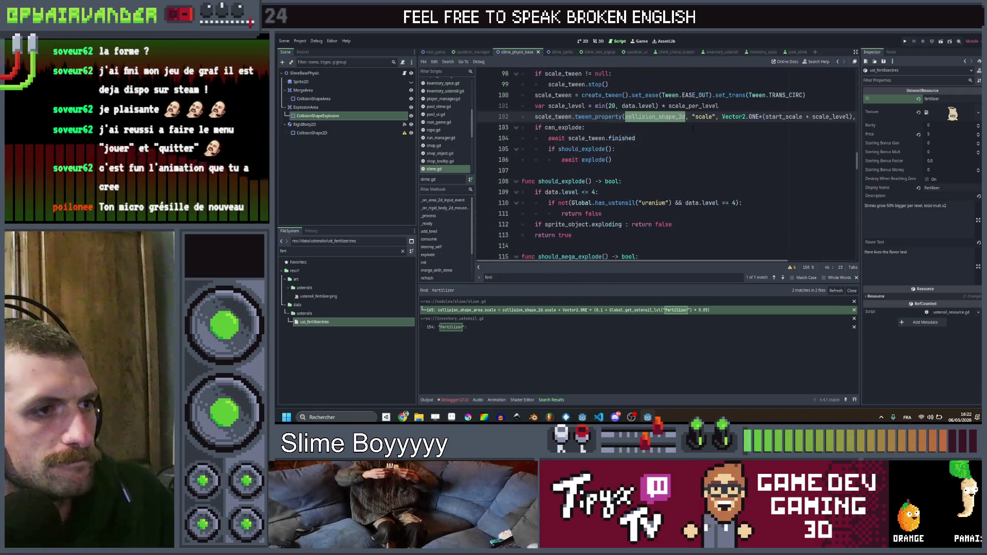
pyautogui.scroll(-6, 693, 129)
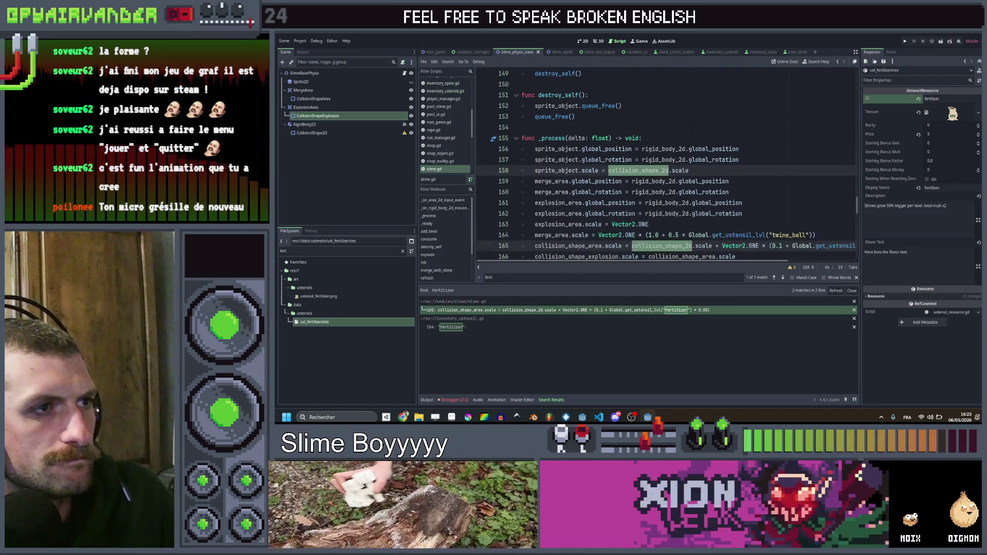
# Highlight the uses of collision_shape_area and collision_shape_2d around lines 160–167.
pyautogui.scroll(-1, 691, 126)
pyautogui.click(743, 160)
pyautogui.scroll(-3, 679, 154)
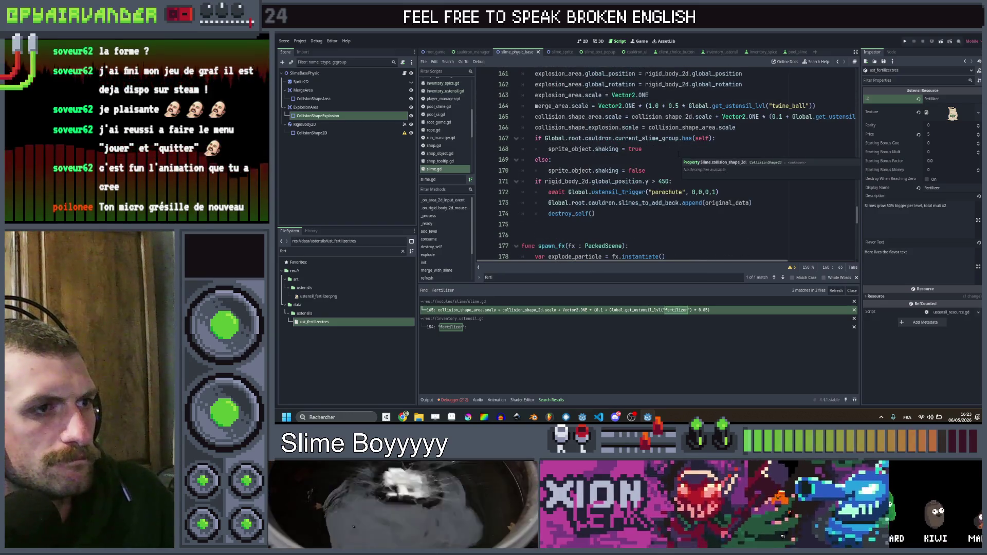
pyautogui.scroll(-1, 703, 151)
pyautogui.click(717, 105)
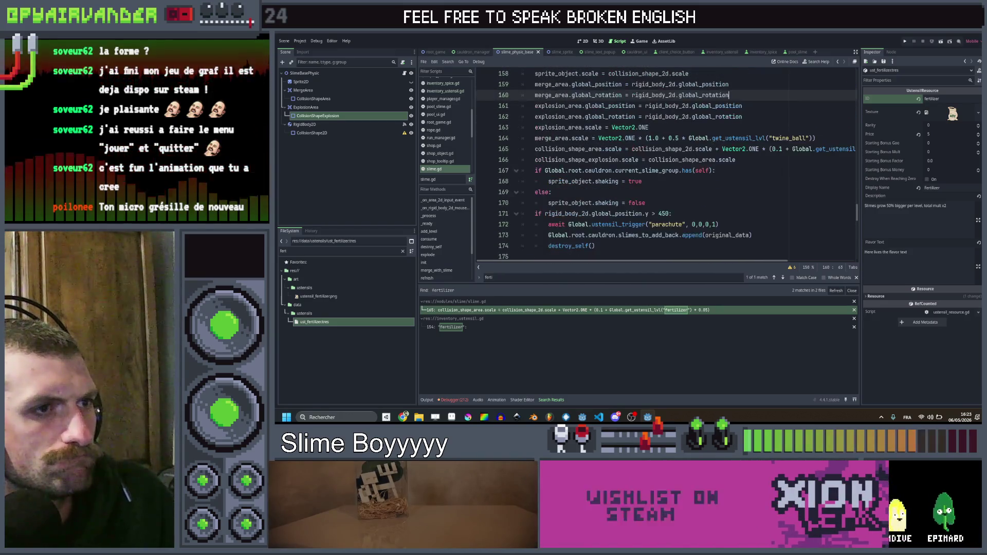
pyautogui.scroll(2, 668, 164)
pyautogui.doubleClick(681, 159)
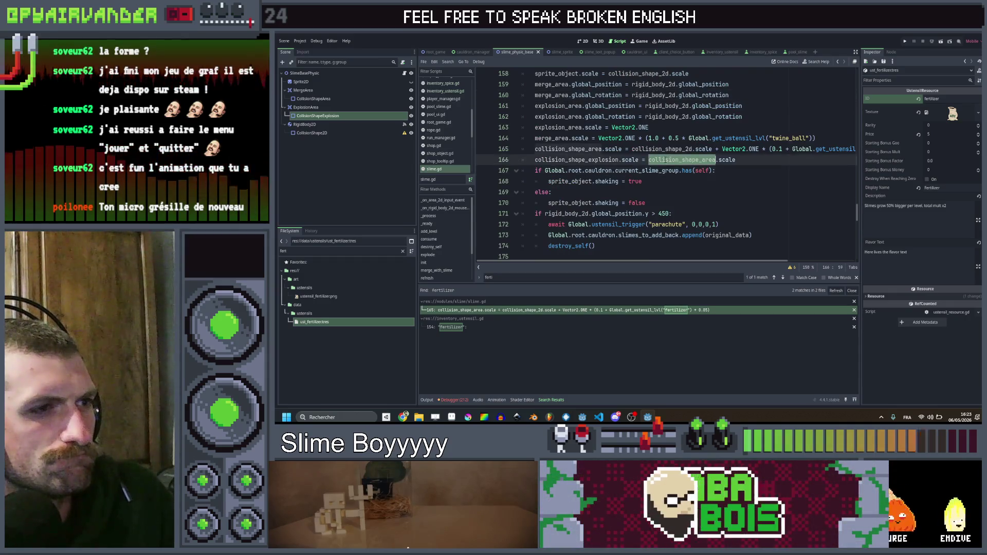
pyautogui.scroll(1, 681, 159)
pyautogui.doubleClick(663, 181)
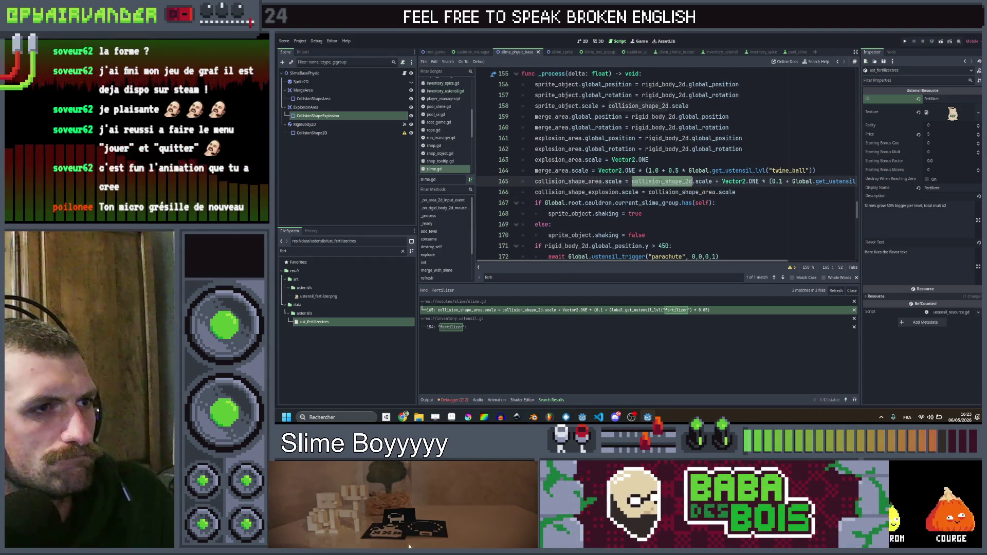
pyautogui.scroll(20, 670, 176)
# Trace collision_shape_2d through the script to the scale tween on line 102.
pyautogui.scroll(-1, 670, 176)
pyautogui.scroll(-2, 670, 177)
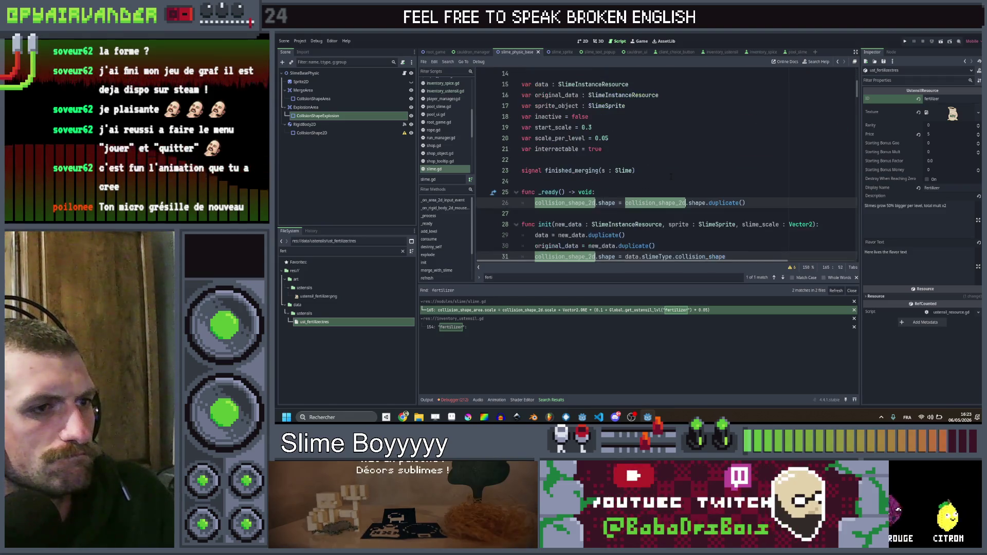
pyautogui.scroll(-7, 670, 176)
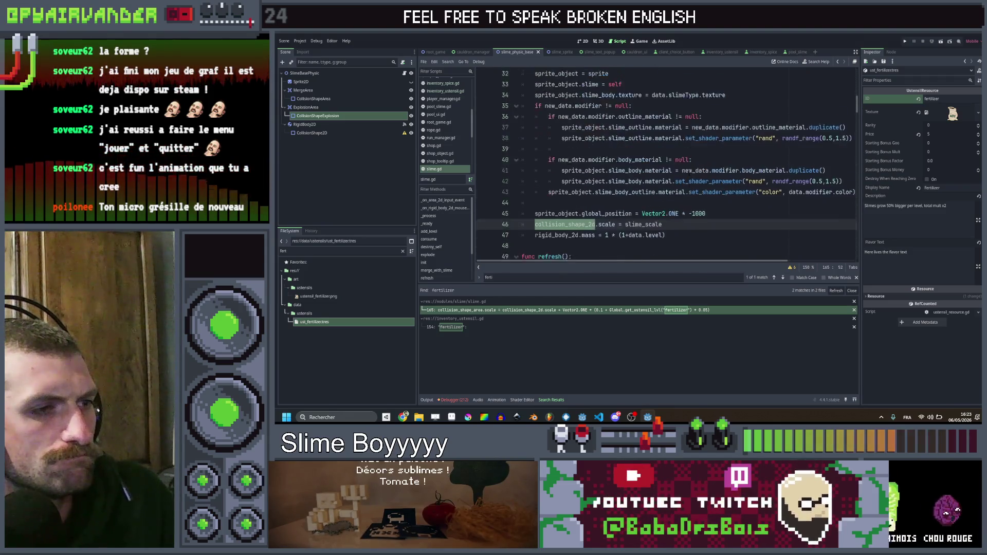
pyautogui.scroll(-2, 689, 174)
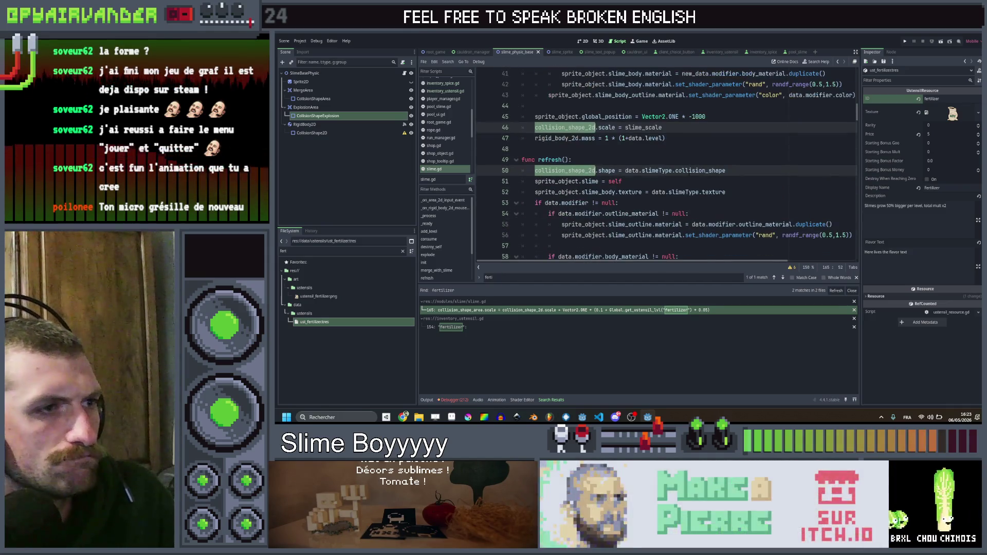
pyautogui.scroll(-2, 689, 174)
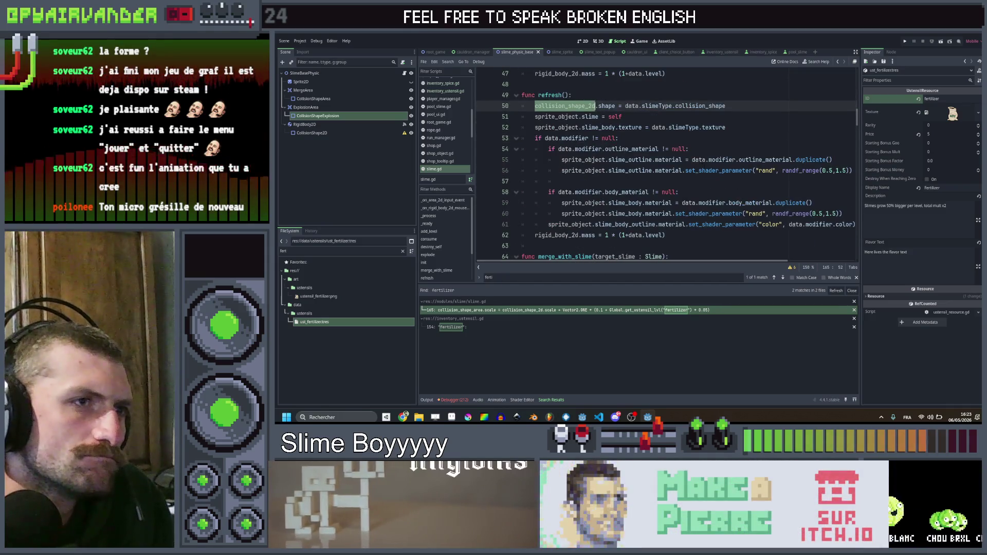
pyautogui.scroll(-1, 689, 173)
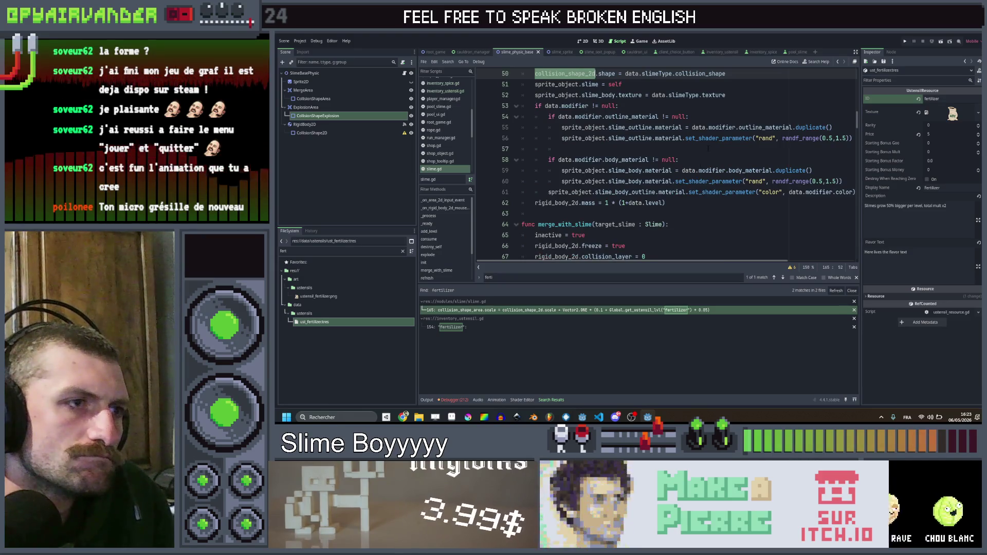
pyautogui.scroll(2, 708, 148)
pyautogui.scroll(1, 708, 147)
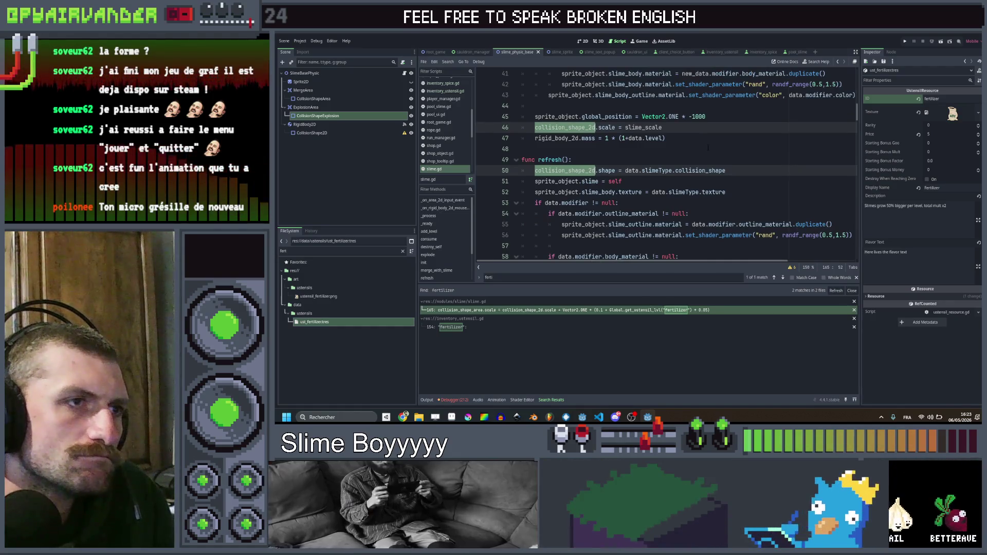
pyautogui.scroll(-15, 707, 147)
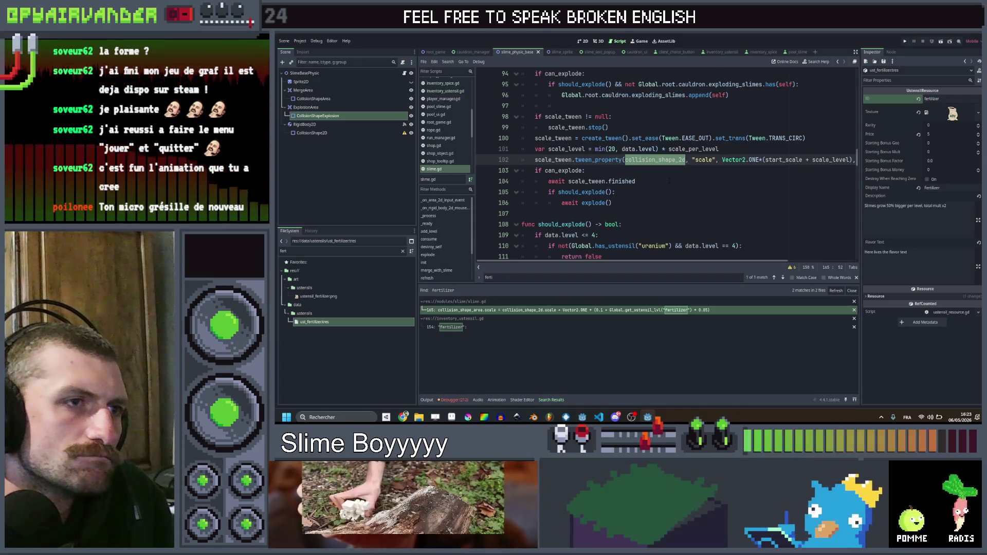
pyautogui.scroll(5, 669, 181)
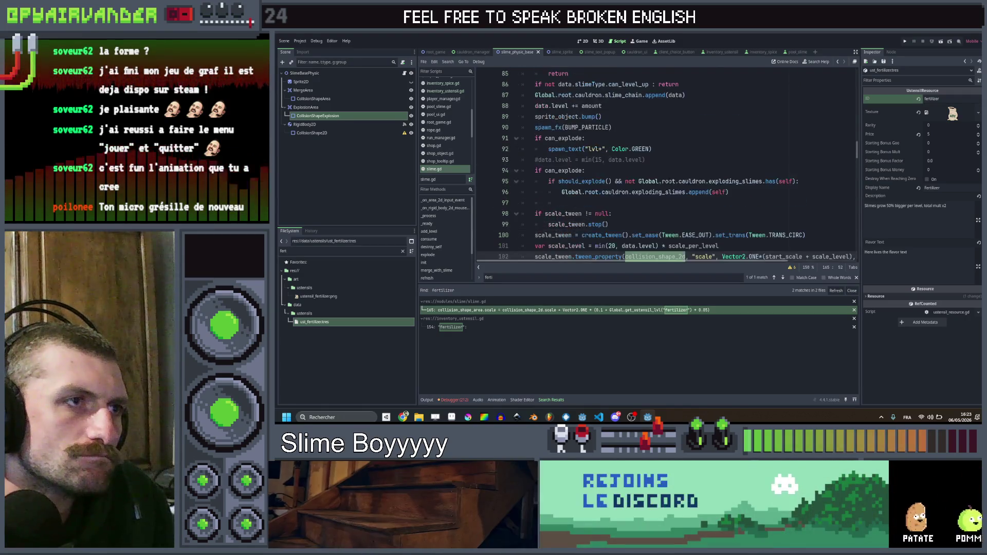
pyautogui.scroll(-4, 665, 164)
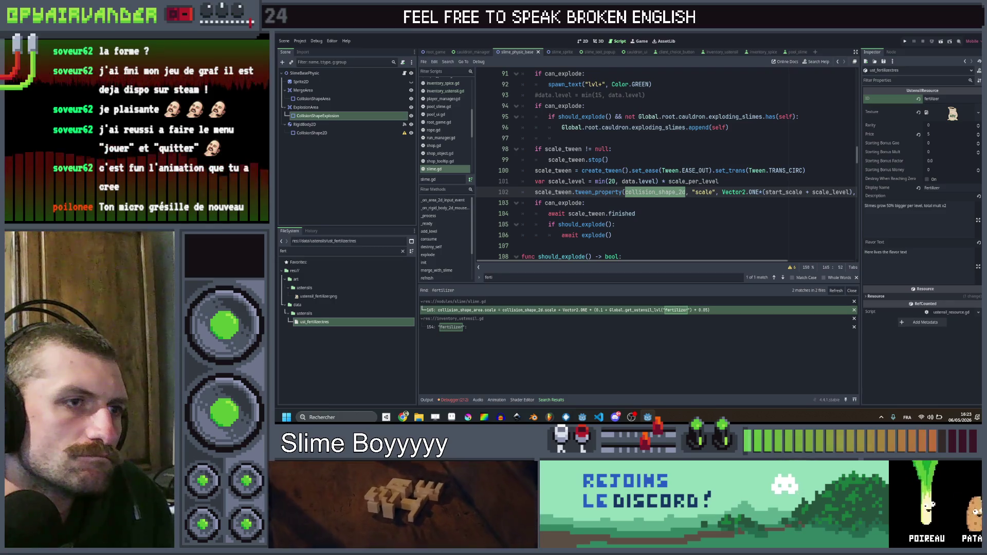
pyautogui.scroll(-1, 698, 170)
pyautogui.hscroll(3, 695, 171)
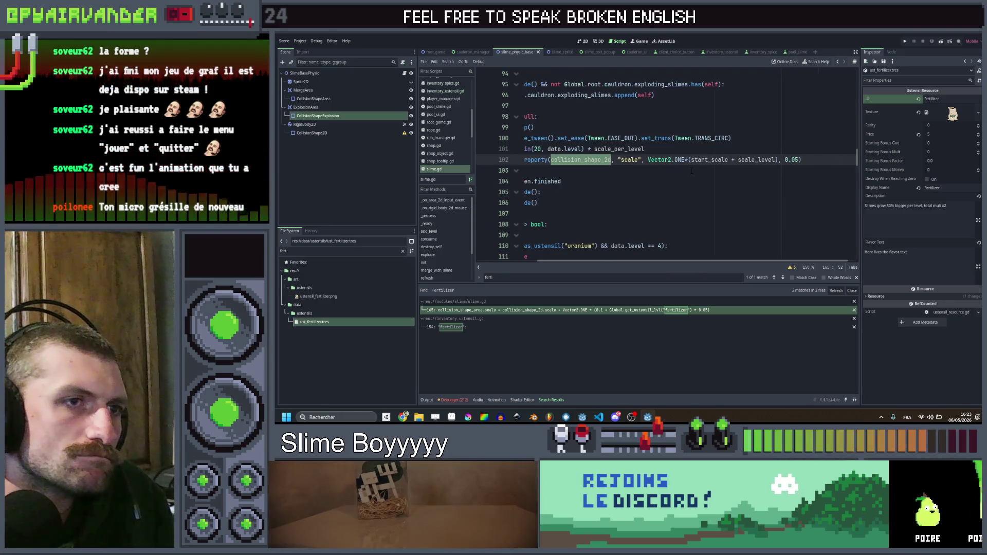
pyautogui.hscroll(-3, 689, 171)
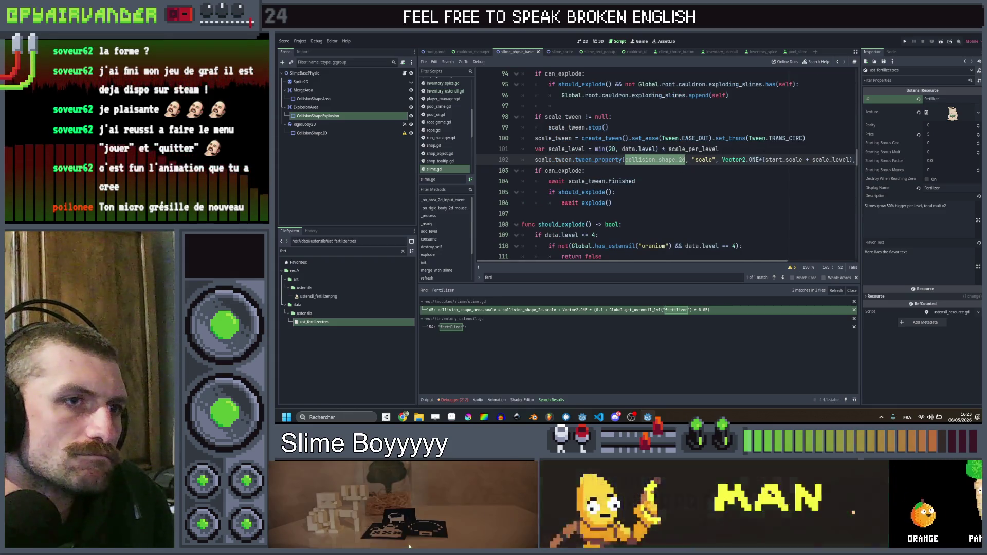
pyautogui.click(748, 152)
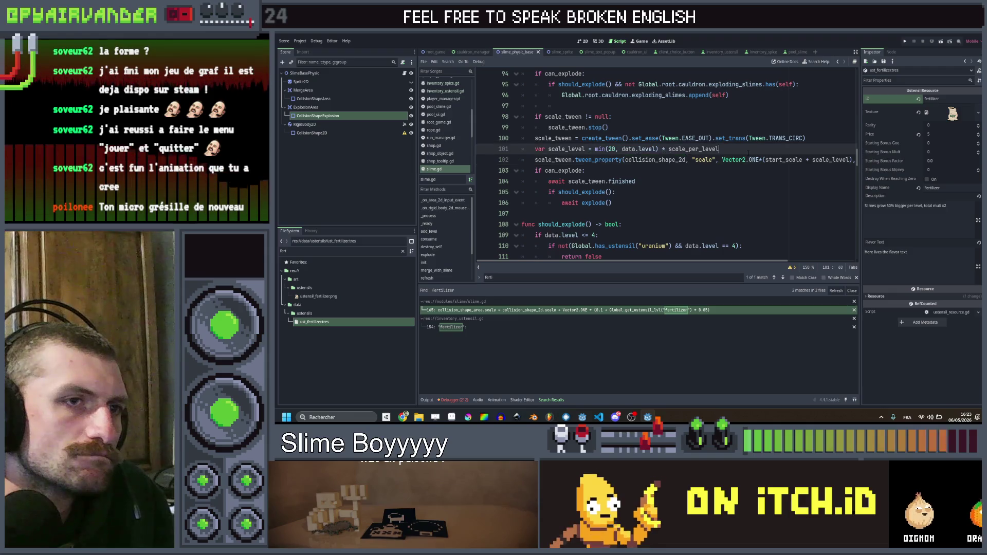
pyautogui.doubleClick(662, 160)
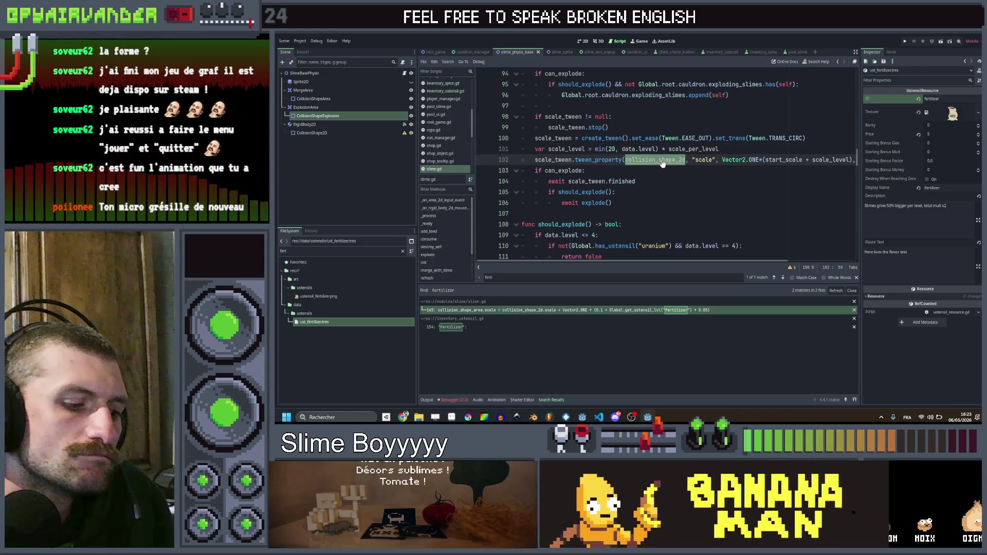
pyautogui.click(760, 148)
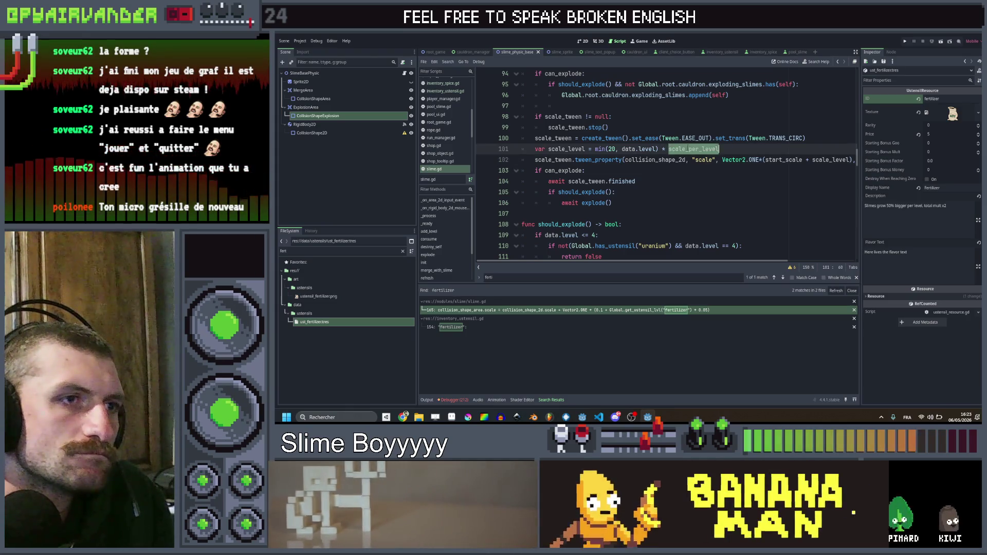
# Select data.level inside the scale_level formula on line 101.
pyautogui.scroll(1, 737, 149)
pyautogui.scroll(3, 737, 149)
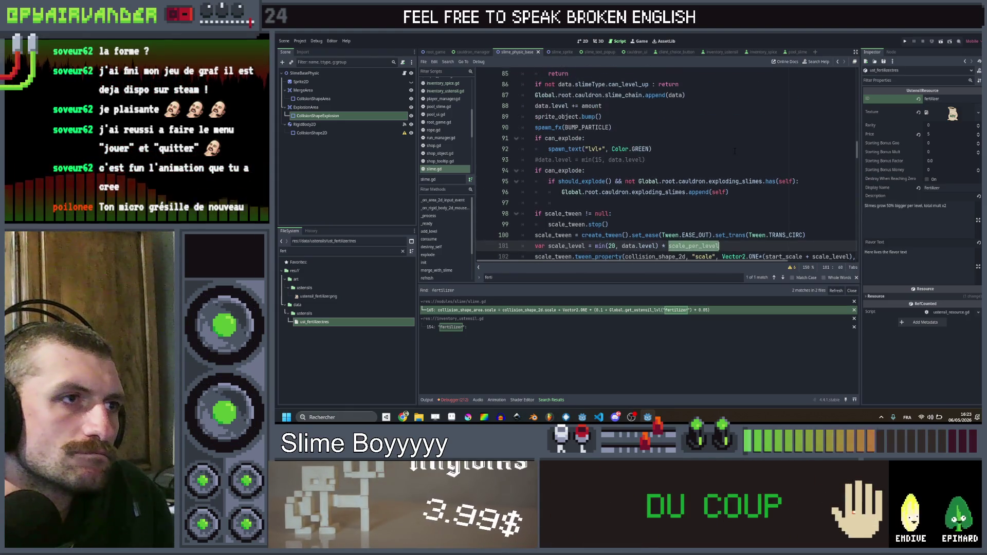
pyautogui.scroll(-3, 734, 156)
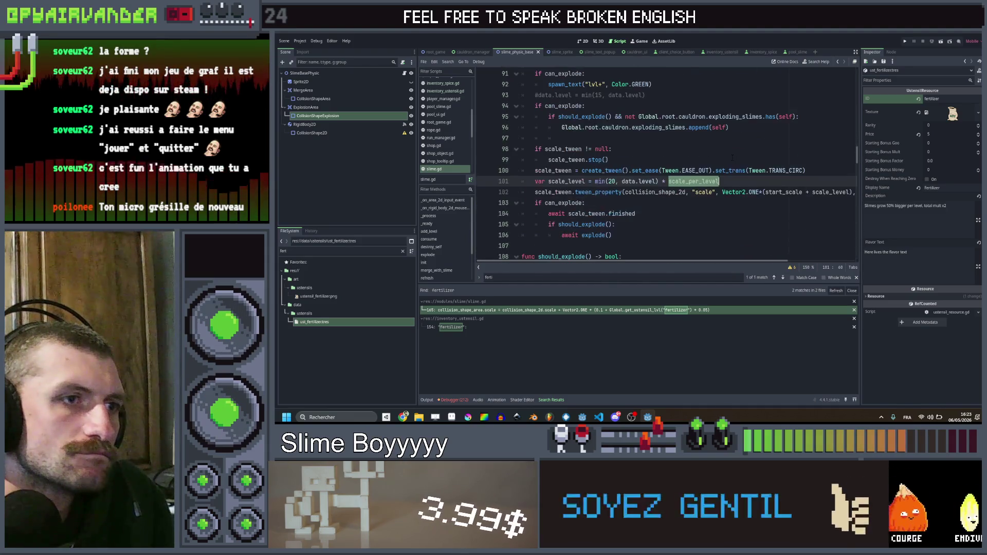
pyautogui.scroll(2, 722, 180)
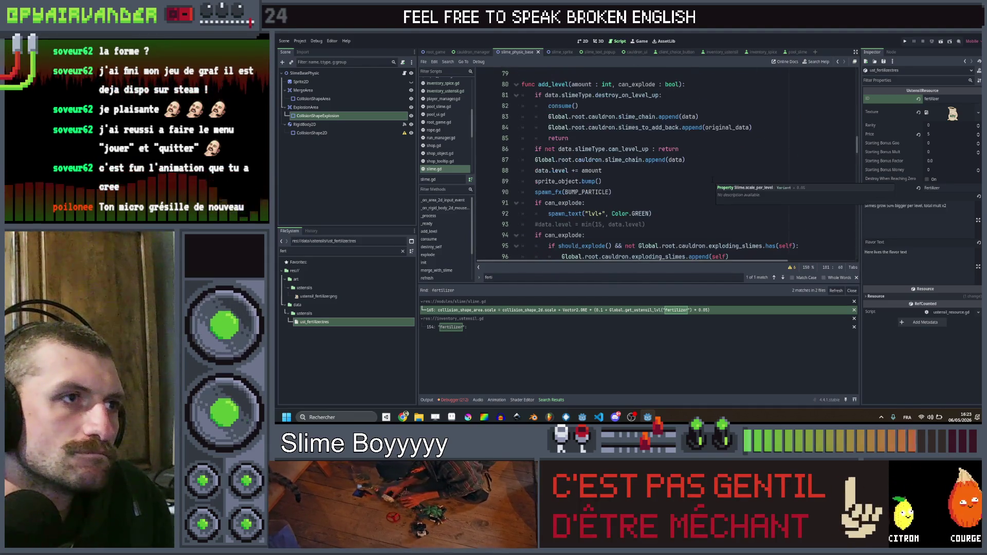
pyautogui.scroll(-1, 722, 180)
pyautogui.click(720, 213)
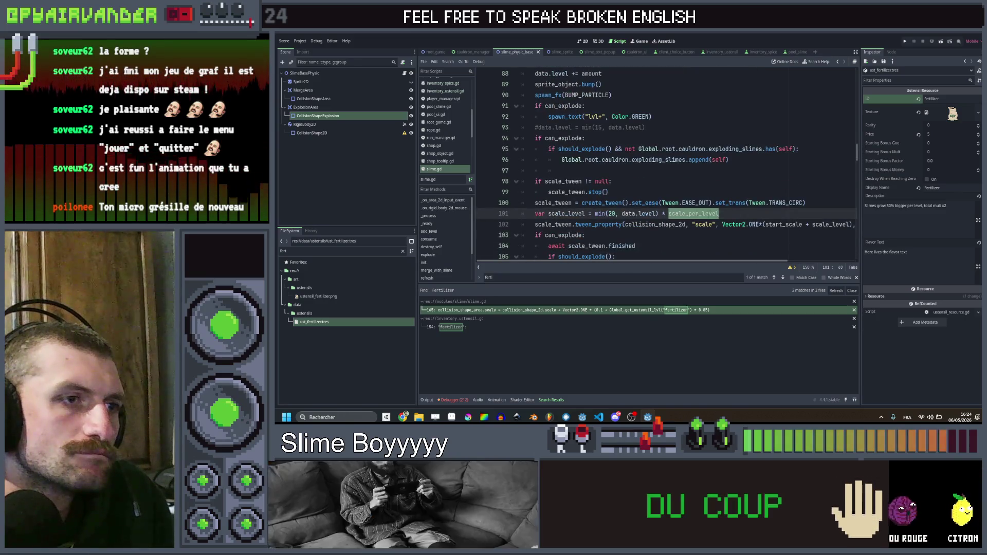
pyautogui.moveTo(656, 213); pyautogui.dragTo(622, 214)
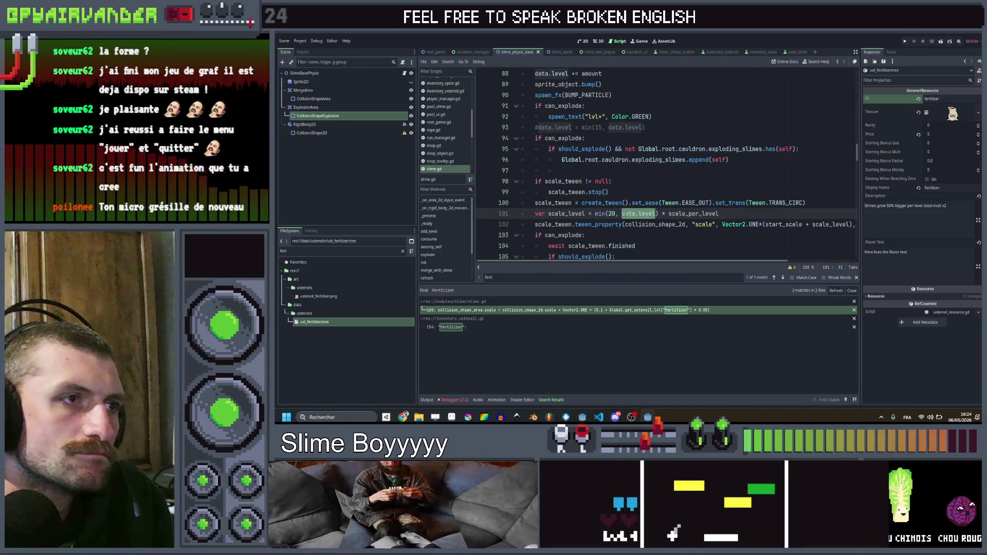
# Select the slime scale value on line 46 and the init function name on line 28.
pyautogui.scroll(-4, 751, 183)
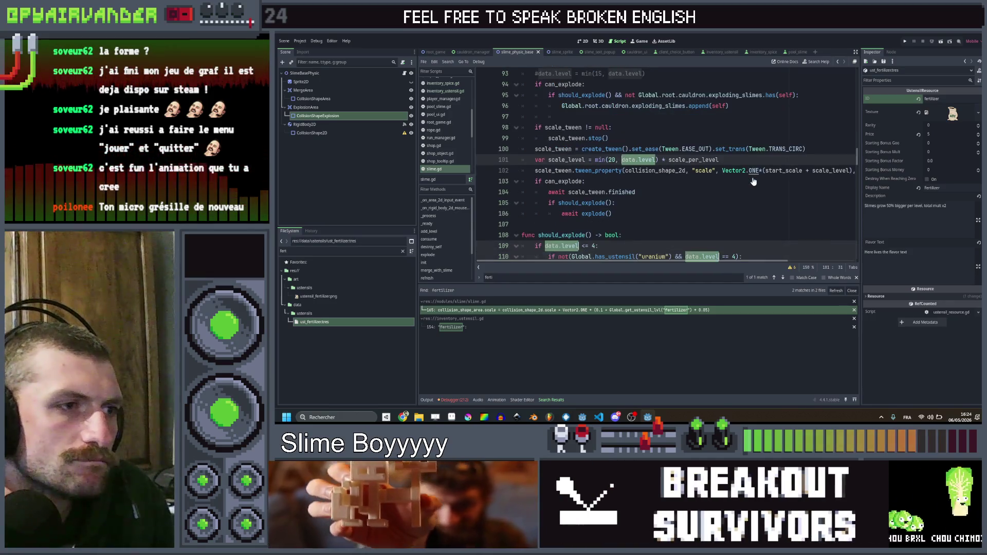
pyautogui.scroll(15, 753, 181)
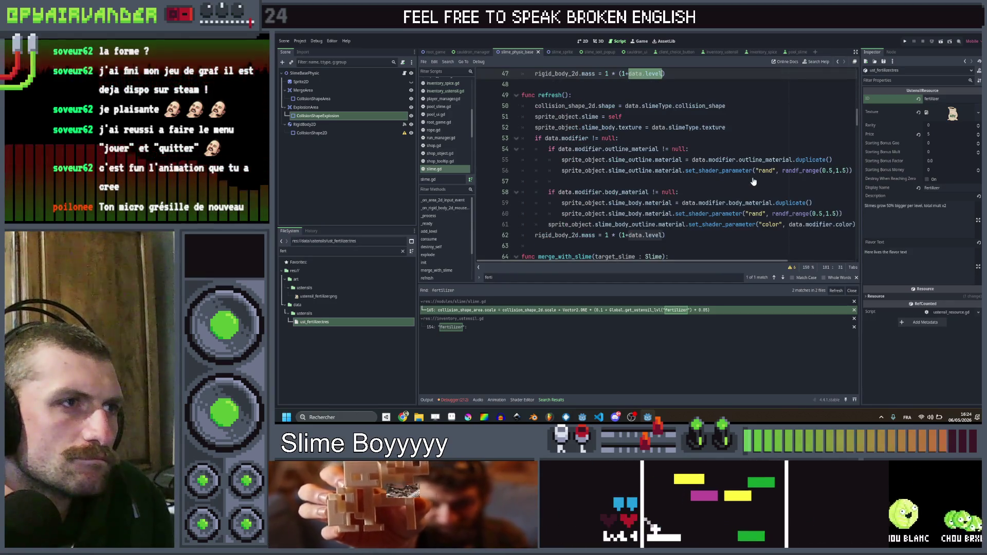
pyautogui.scroll(5, 753, 182)
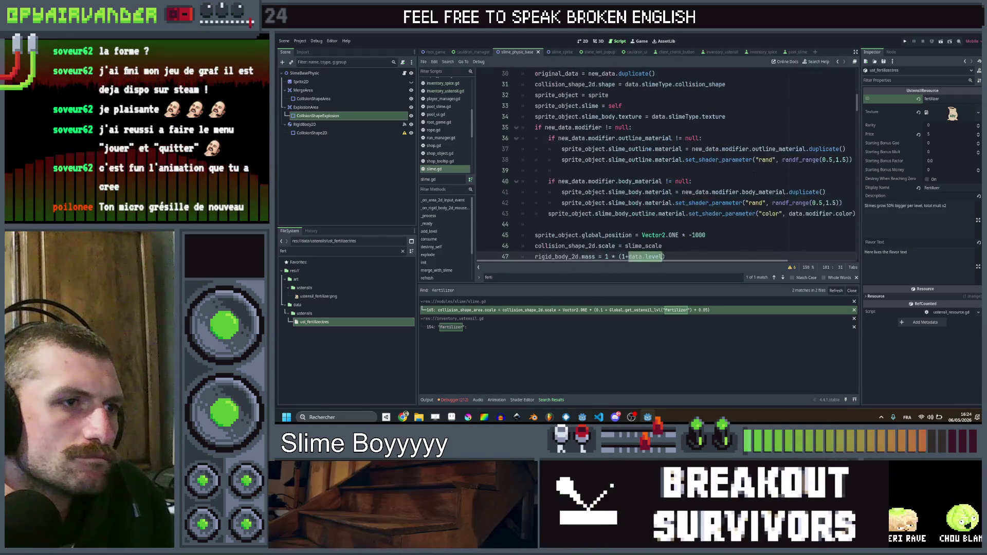
pyautogui.scroll(4, 753, 174)
pyautogui.scroll(-5, 691, 227)
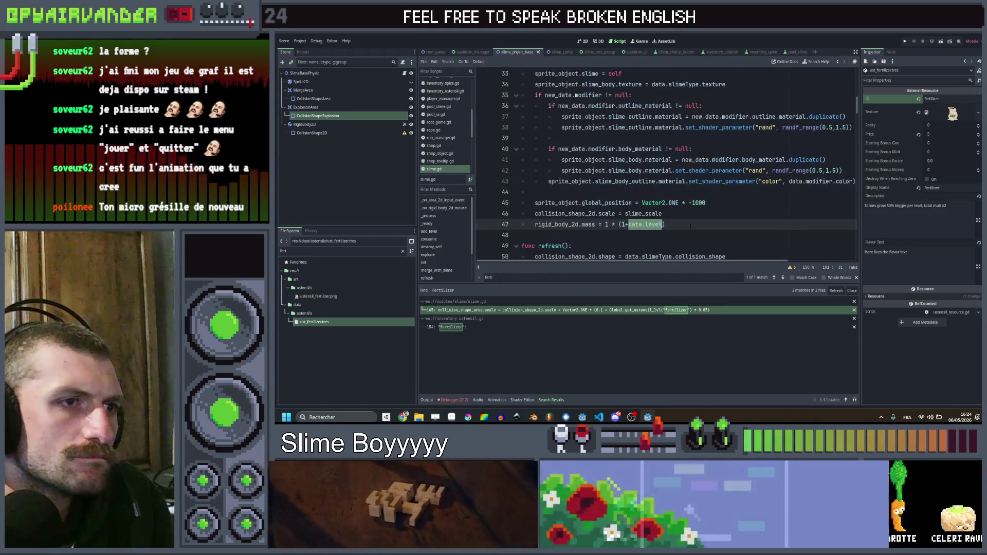
pyautogui.moveTo(662, 213); pyautogui.dragTo(626, 214)
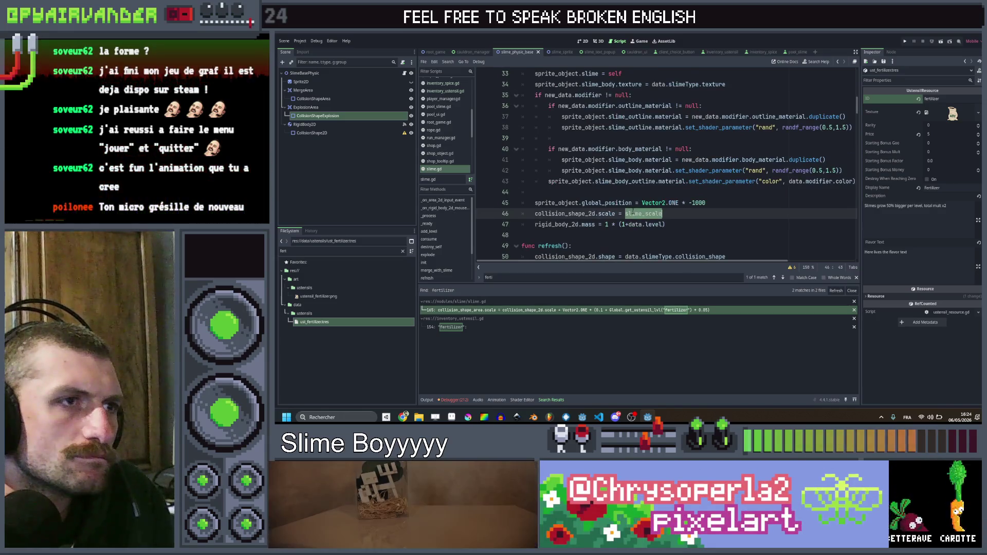
pyautogui.scroll(3, 634, 211)
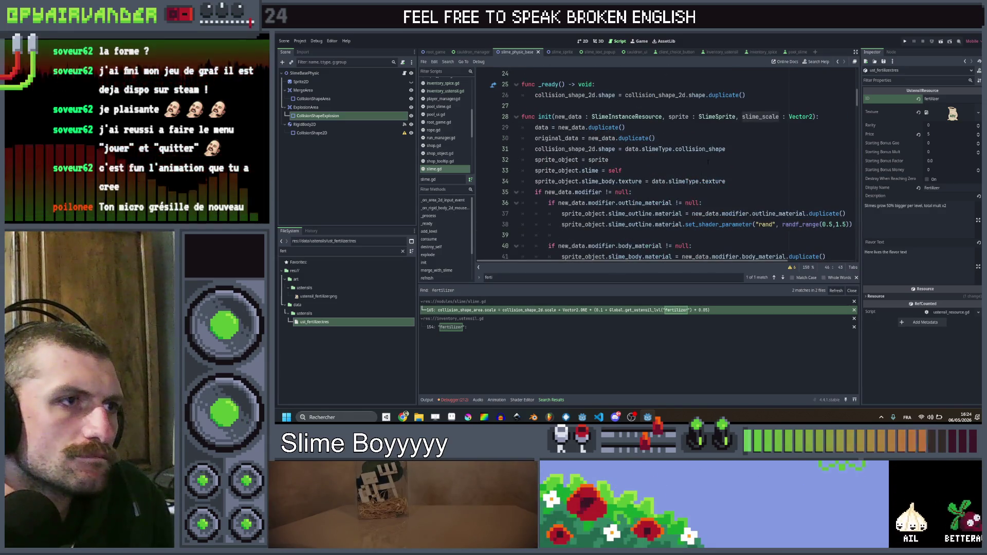
pyautogui.doubleClick(544, 117)
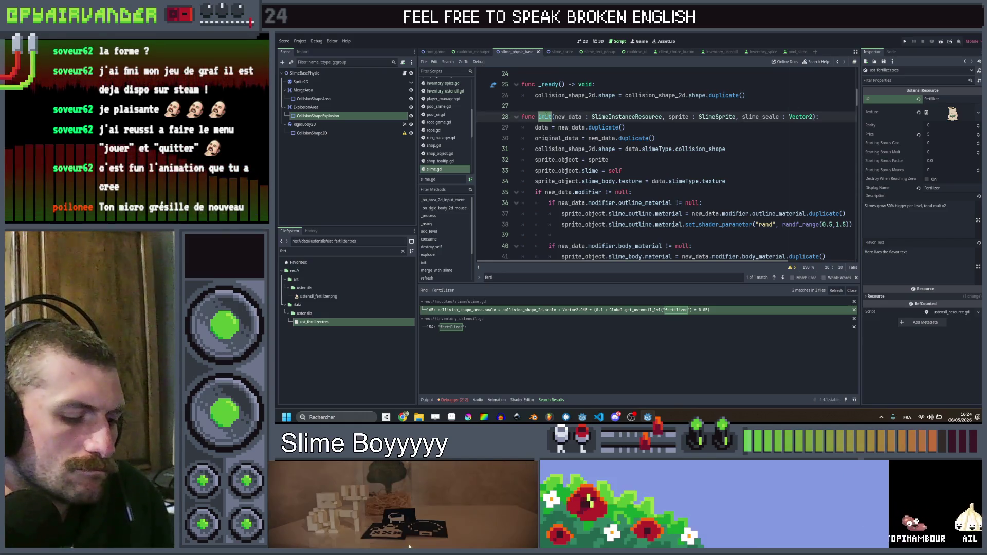
# Search the project for init and step through its calls on lines 30, 40, 95, 111 and 121.
pyautogui.hotkey('ctrl', 'shift', 'f')
pyautogui.click(629, 245)
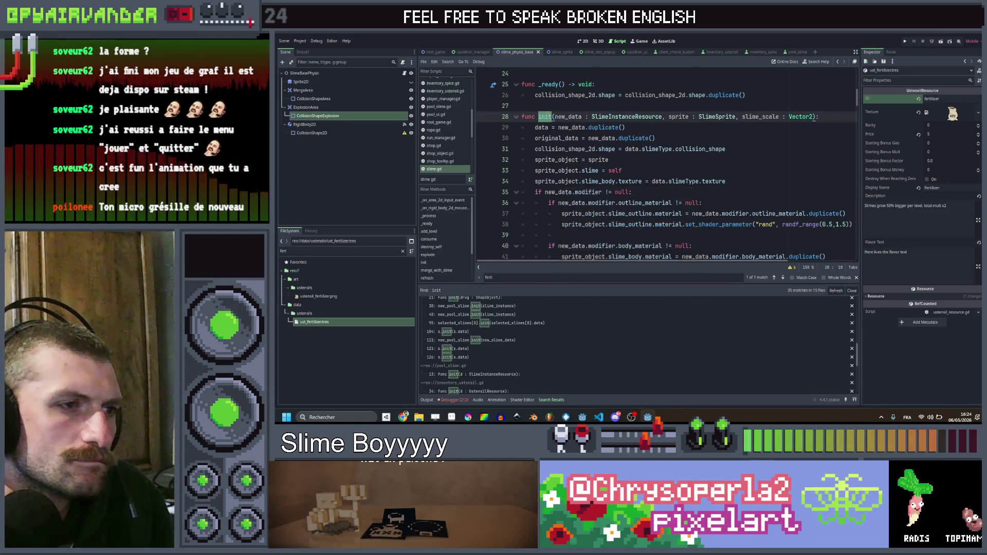
pyautogui.click(494, 308)
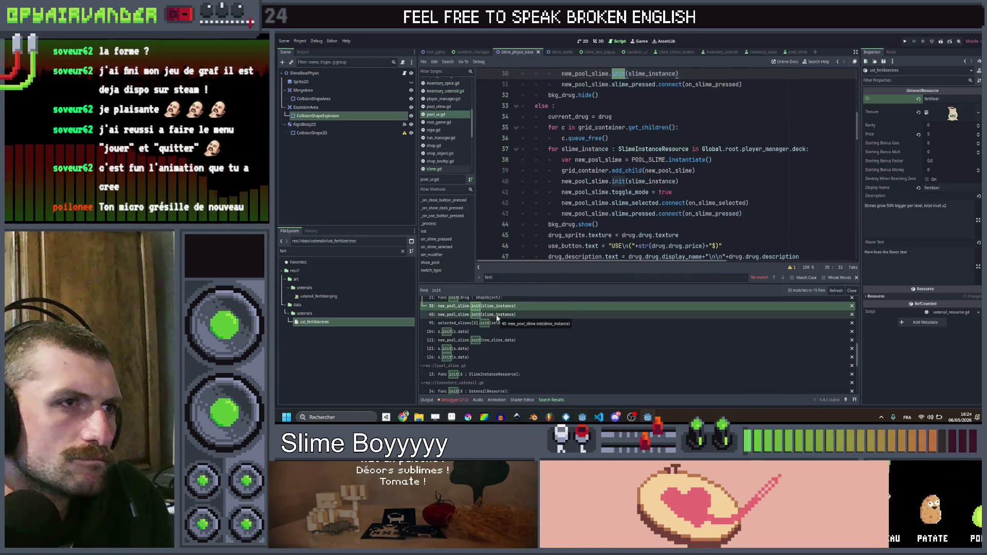
pyautogui.click(497, 317)
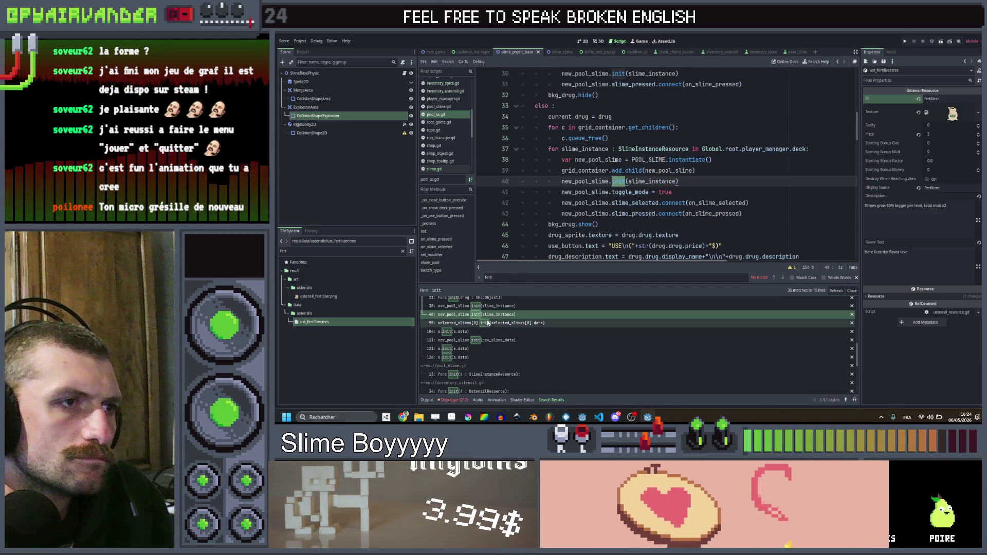
pyautogui.click(492, 323)
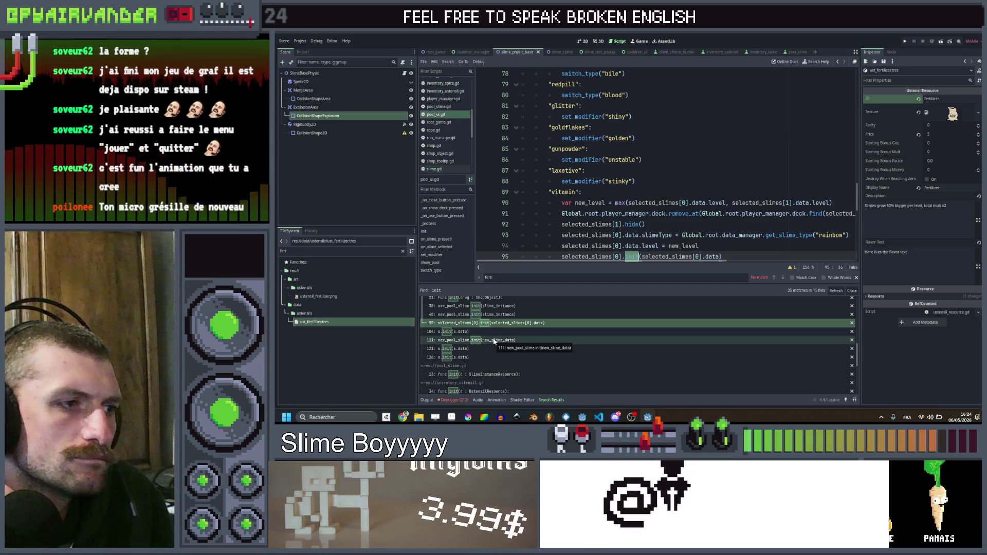
pyautogui.click(493, 340)
pyautogui.click(495, 348)
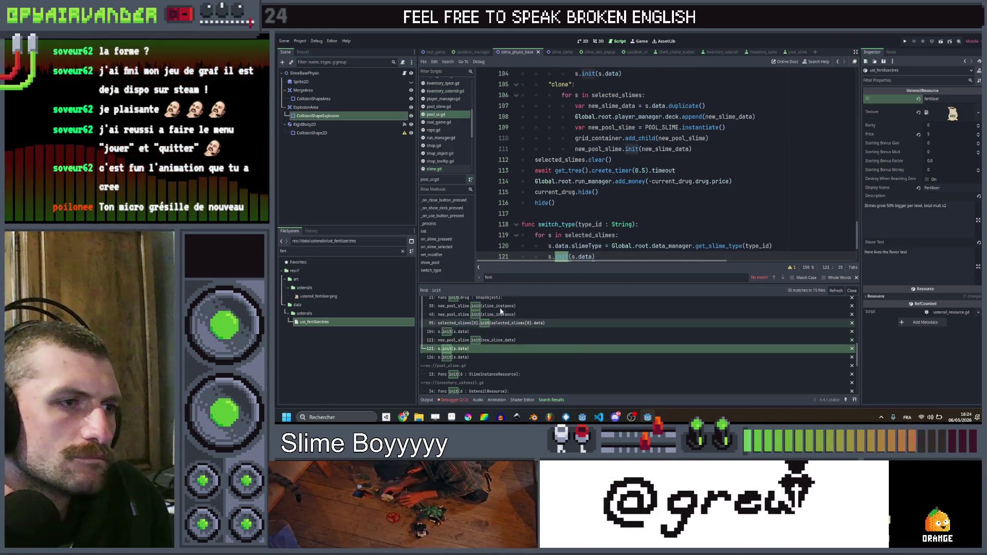
# Jump from the line 121 init call to its definition in pool_slime.gd.
pyautogui.click(560, 214)
pyautogui.scroll(-1, 561, 215)
pyautogui.click(561, 225)
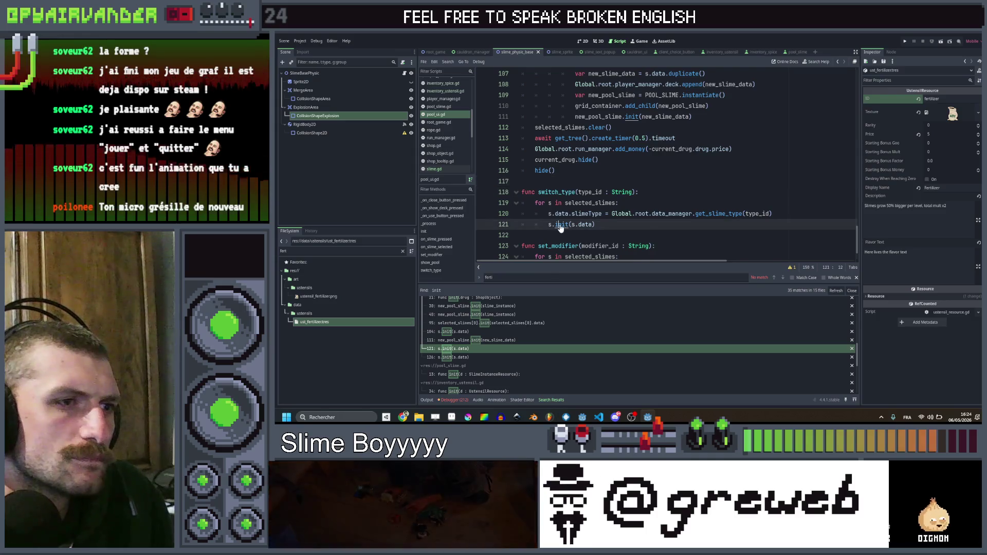
pyautogui.keyDown('ctrl'); pyautogui.click(560, 225); pyautogui.keyUp('ctrl')
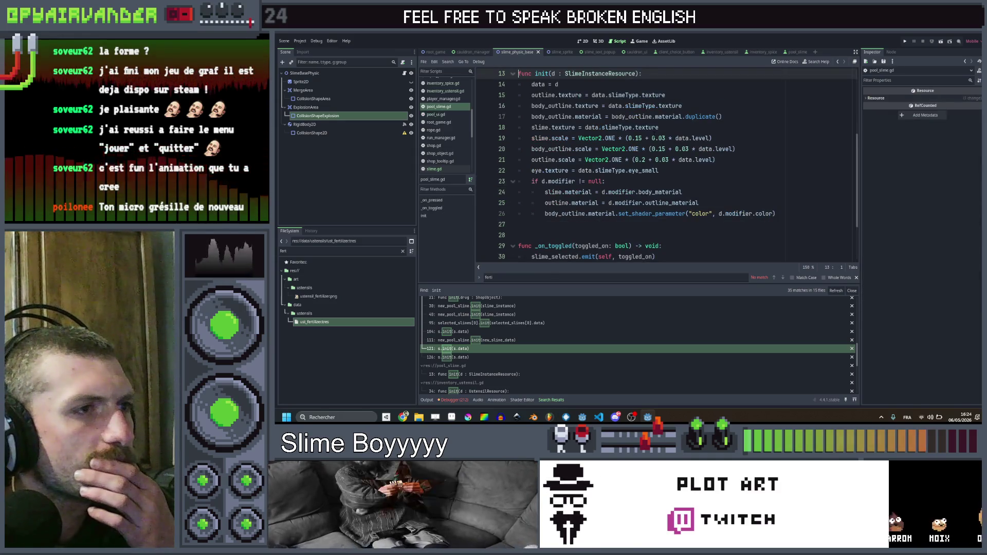
# Replace the 0.03 multipliers on lines 19–21 of pool_slime.gd with growth_per_level(.
pyautogui.scroll(2, 663, 164)
pyautogui.moveTo(538, 202)
pyautogui.mouseDown()
pyautogui.moveTo(699, 203)
pyautogui.moveTo(642, 202)
pyautogui.mouseUp()
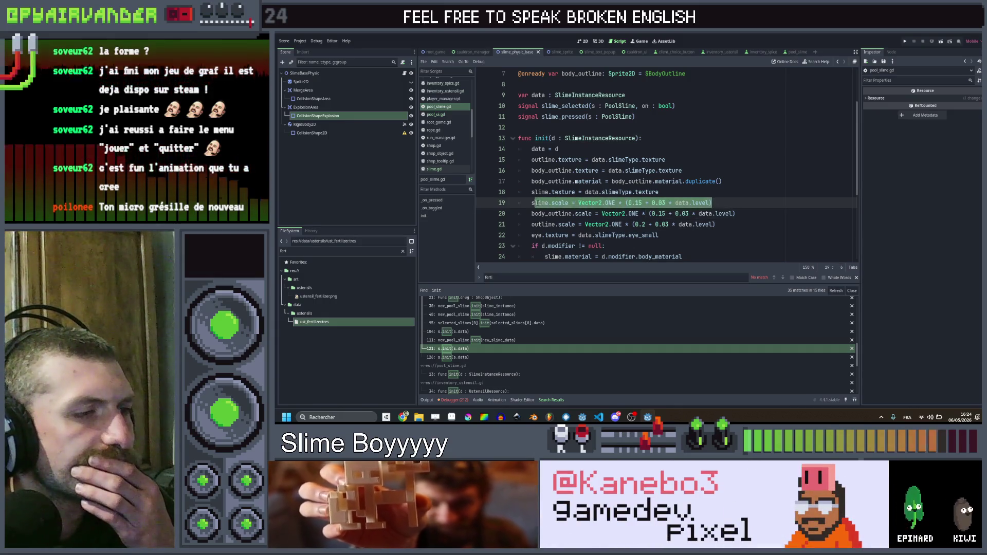
pyautogui.scroll(-2, 664, 164)
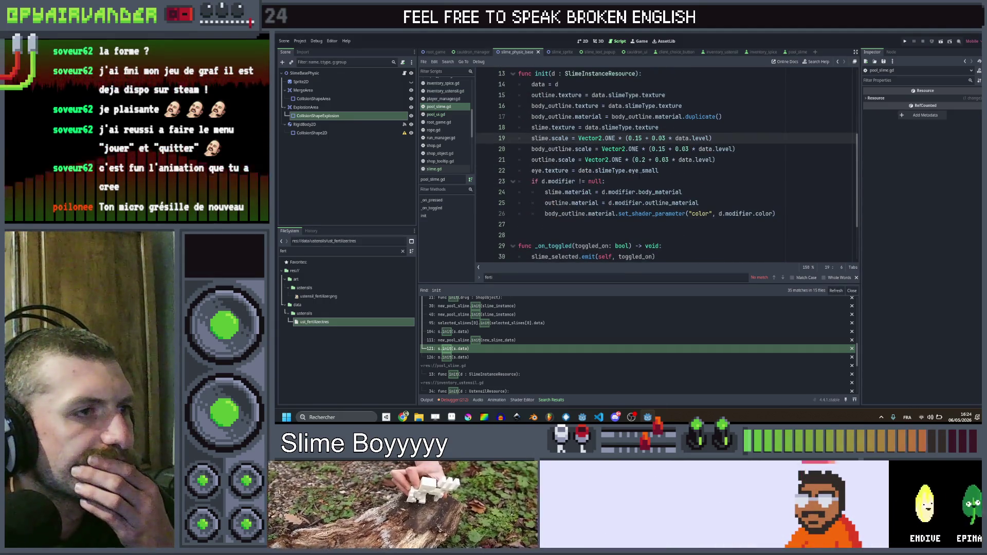
pyautogui.scroll(-1, 663, 165)
pyautogui.scroll(1, 663, 164)
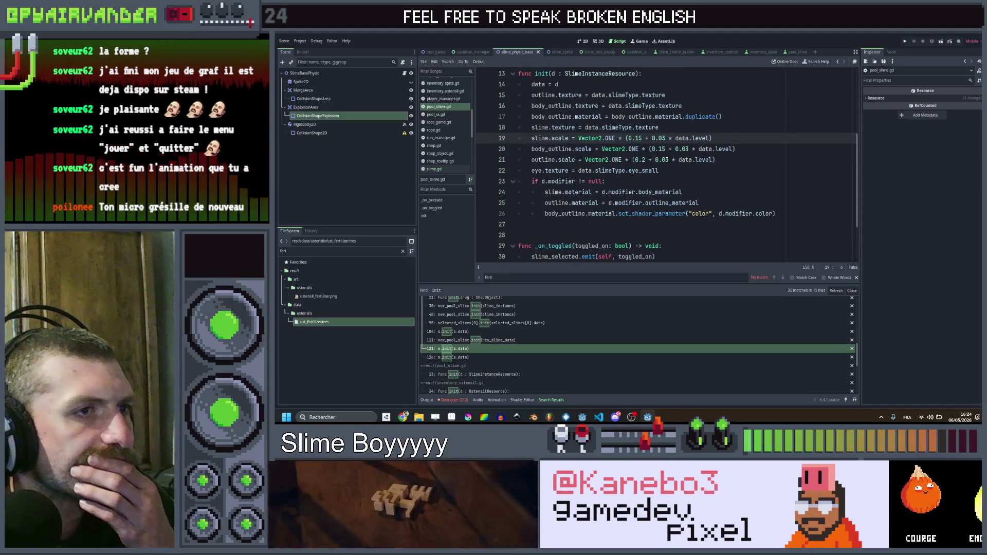
pyautogui.scroll(1, 663, 164)
pyautogui.doubleClick(658, 170)
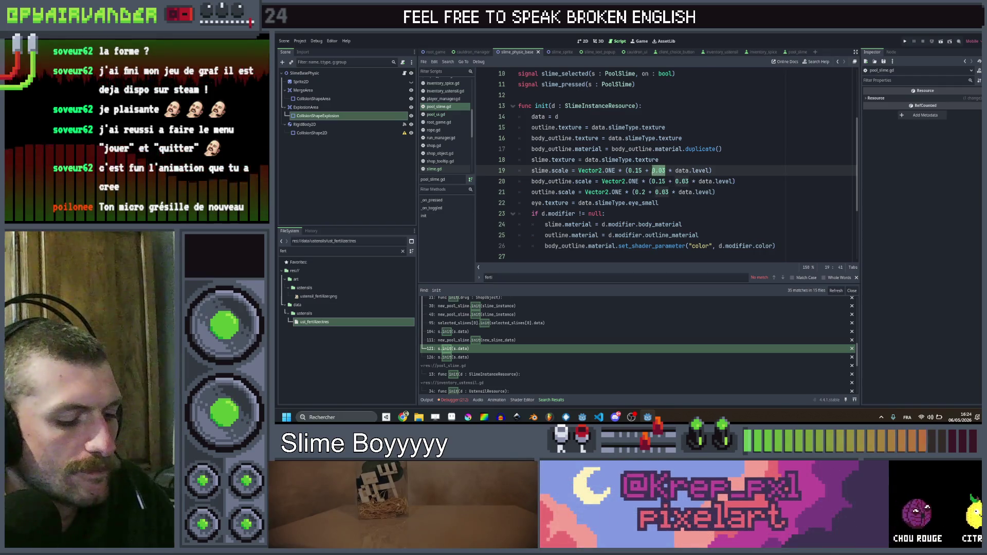
pyautogui.hotkey('ctrl', 'd')
pyautogui.hotkey('ctrl', 'd')
pyautogui.press('BackSpace')
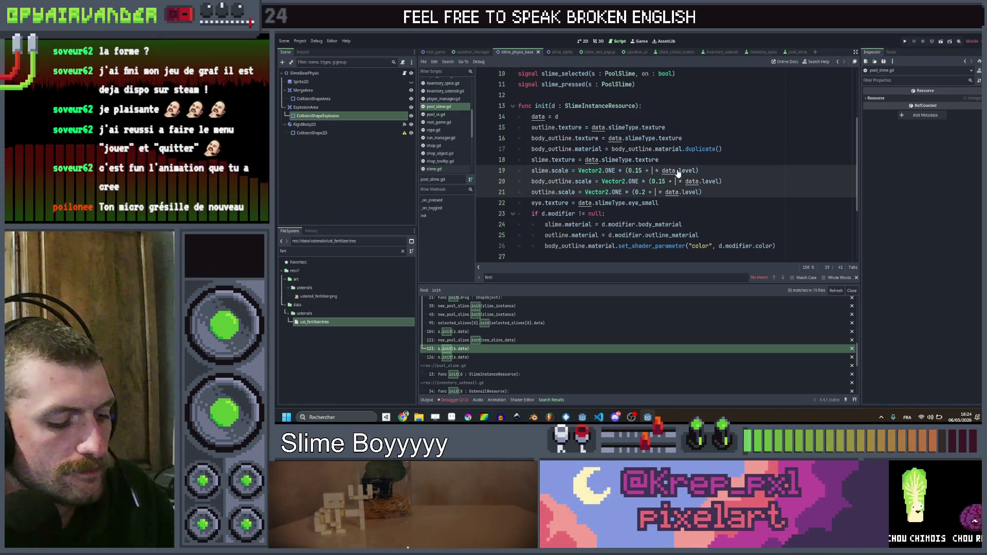
pyautogui.write('grow')
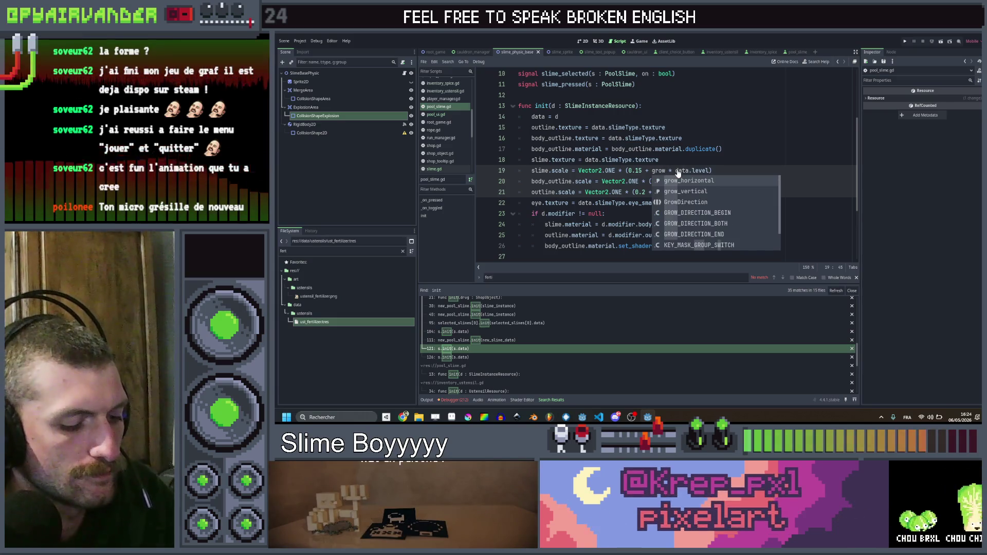
pyautogui.write('th_per_level')
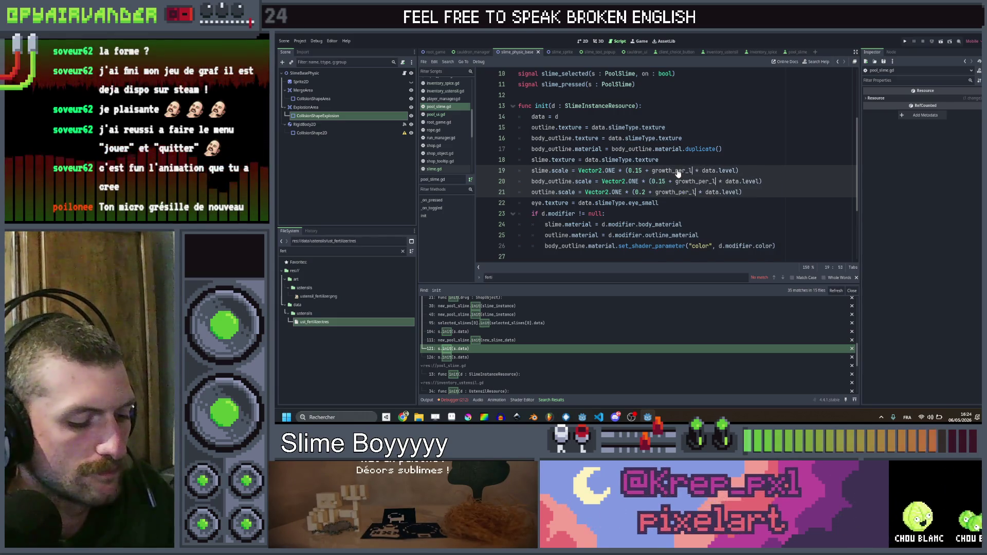
pyautogui.write('(')
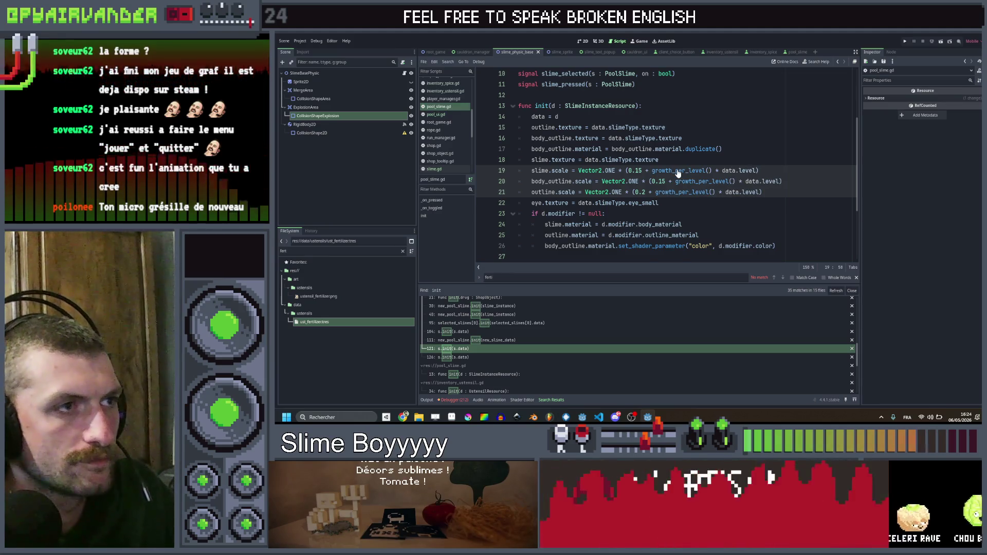
# Add a new growth_per_level function on an empty line below the signals in pool_slime.gd.
pyautogui.click(655, 94)
pyautogui.scroll(1, 654, 96)
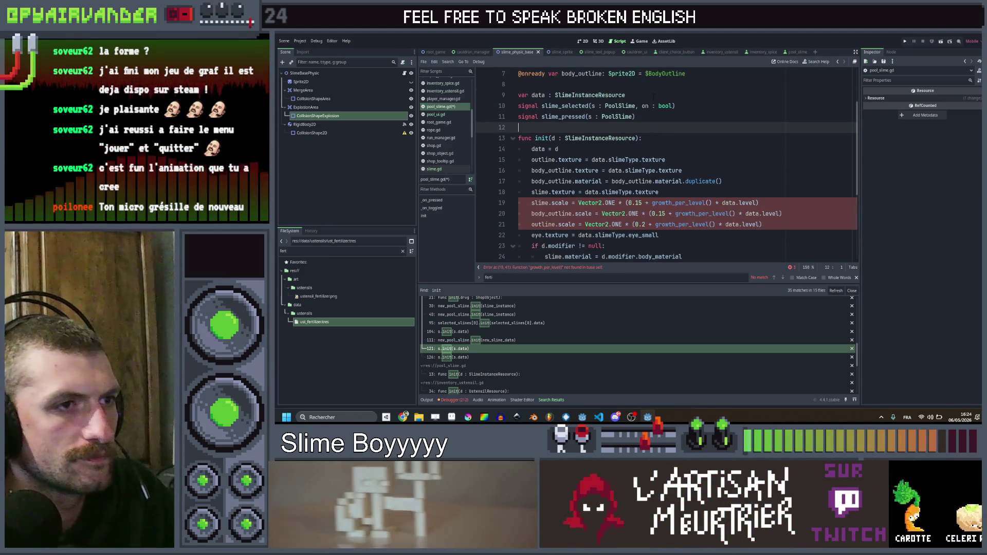
pyautogui.press('Return')
pyautogui.press('Return')
pyautogui.press('Up')
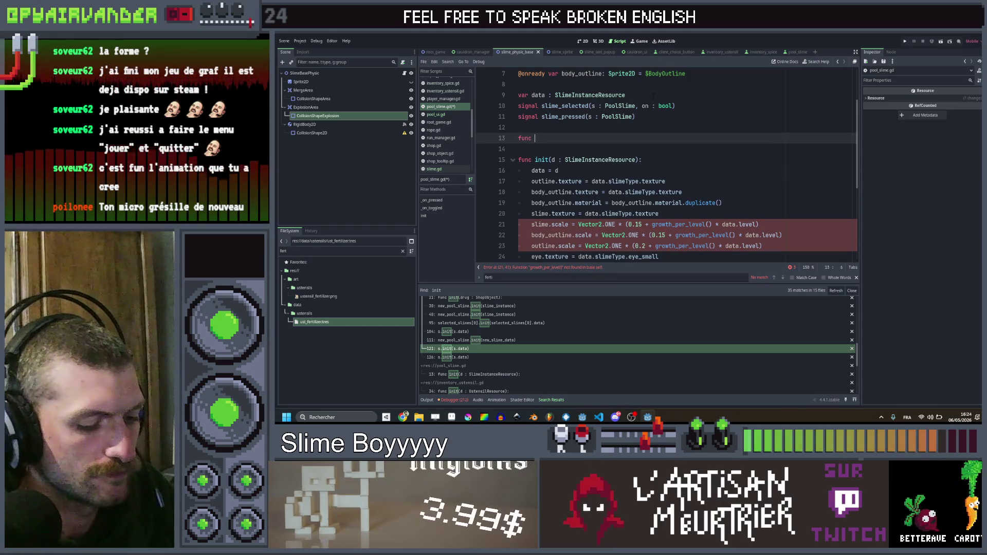
pyautogui.write('w')
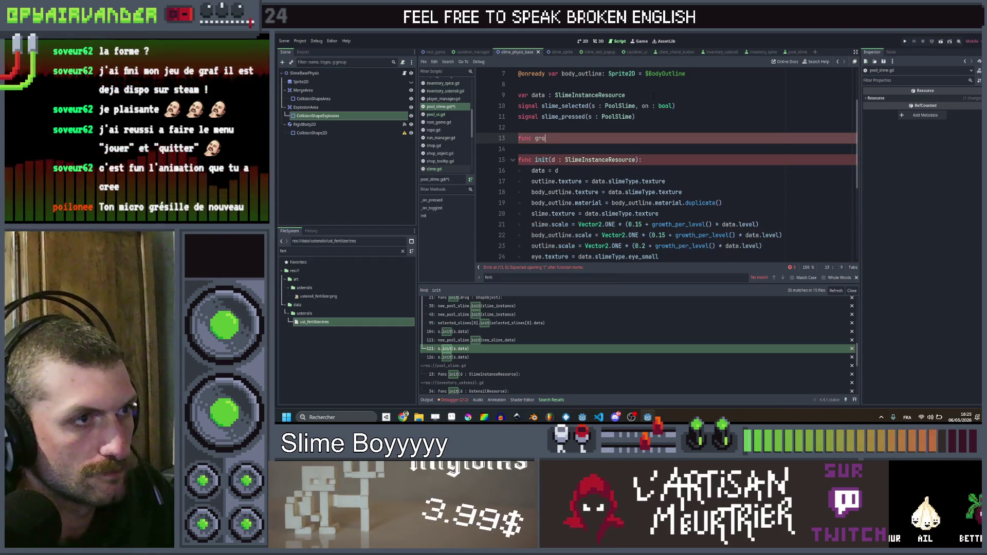
pyautogui.write('th_per')
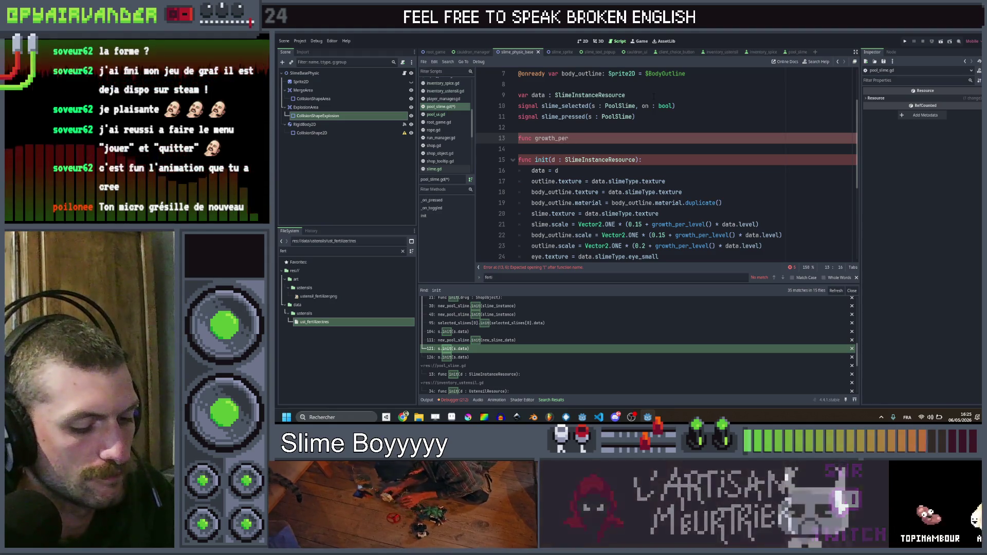
pyautogui.write('_level() -> float:')
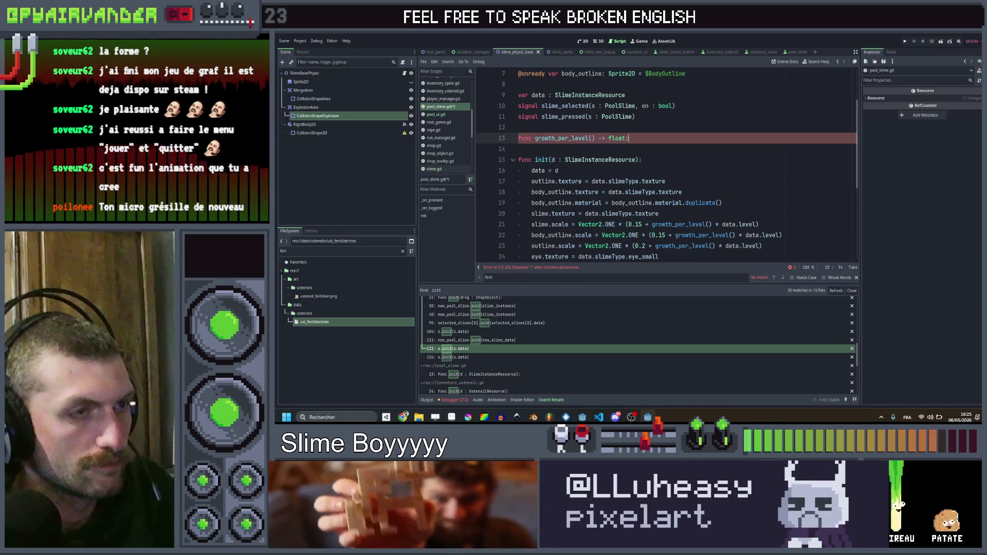
pyautogui.press('Return')
pyautogui.press('Up')
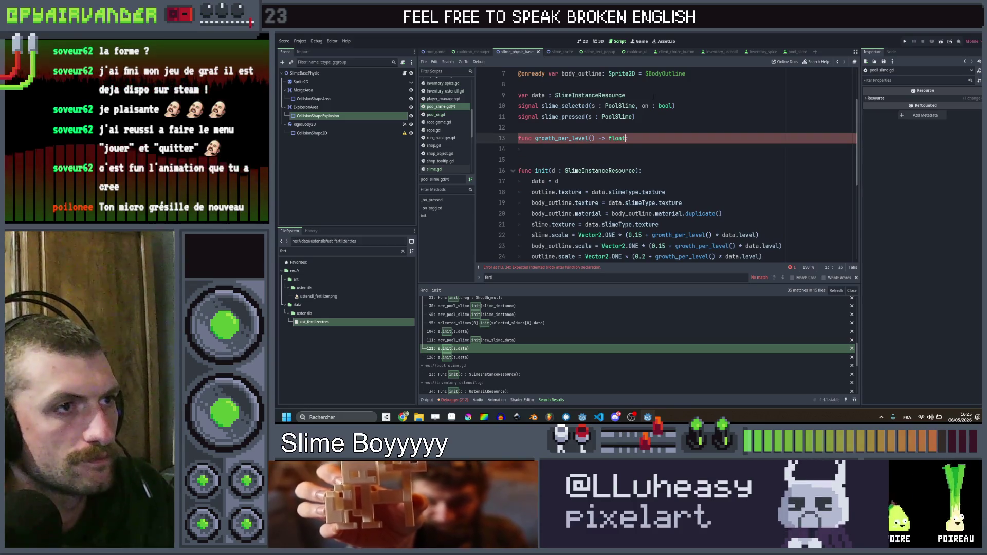
pyautogui.press('Left')
pyautogui.press('Left')
pyautogui.press('Left')
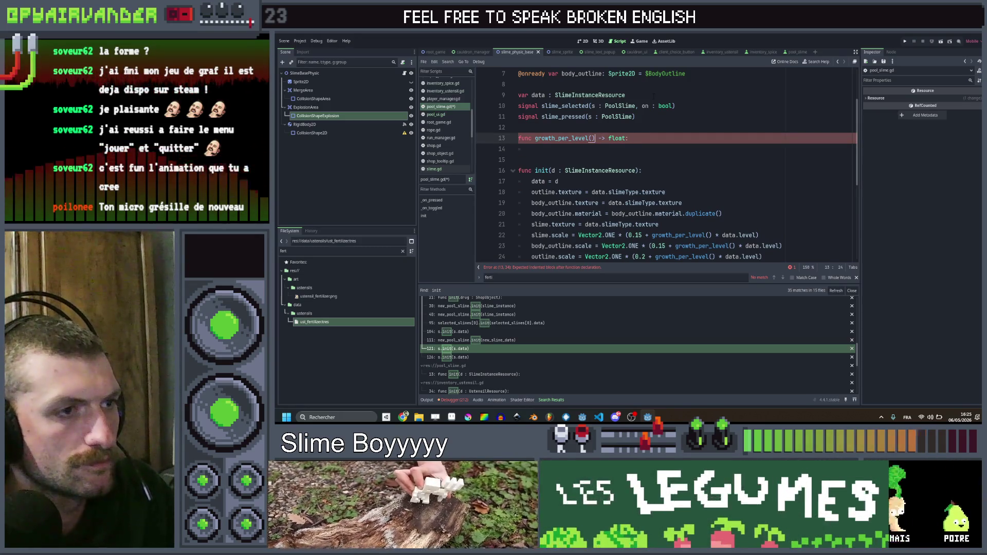
pyautogui.press('Down')
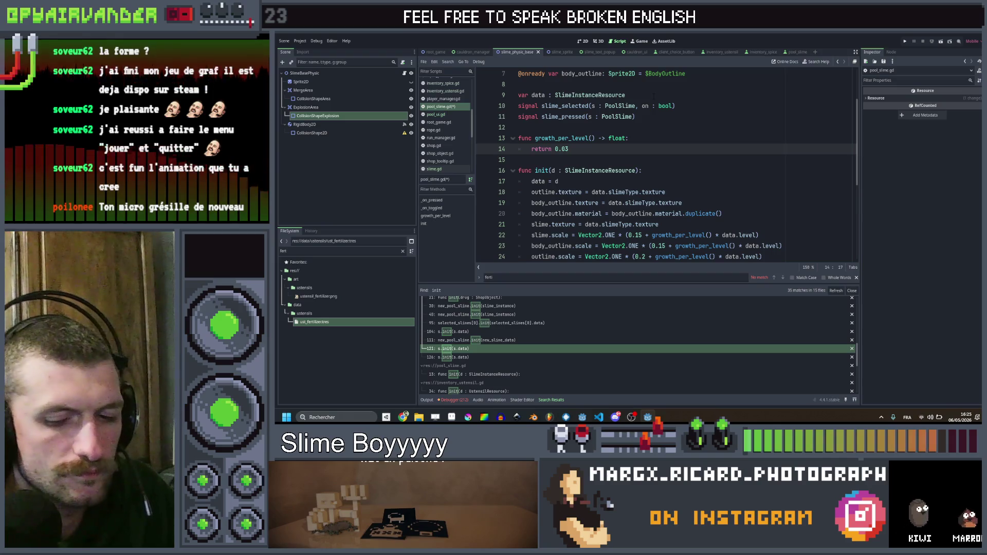
# Make growth_per_level return 0.03 + 0.015 * Global.get_ustensil_lvl("fertilizer").
pyautogui.write(' + 0.015')
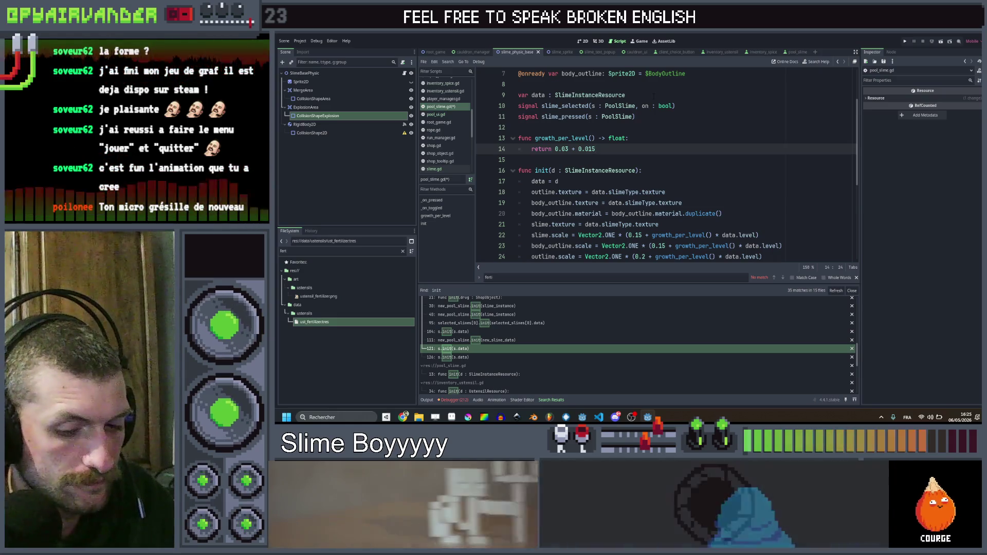
pyautogui.write(' * G')
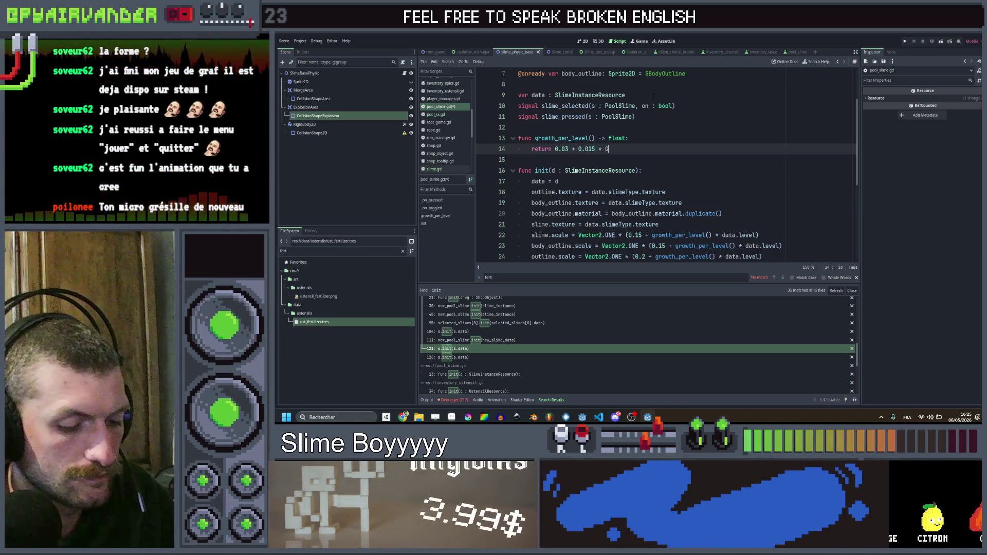
pyautogui.write('lobal.get')
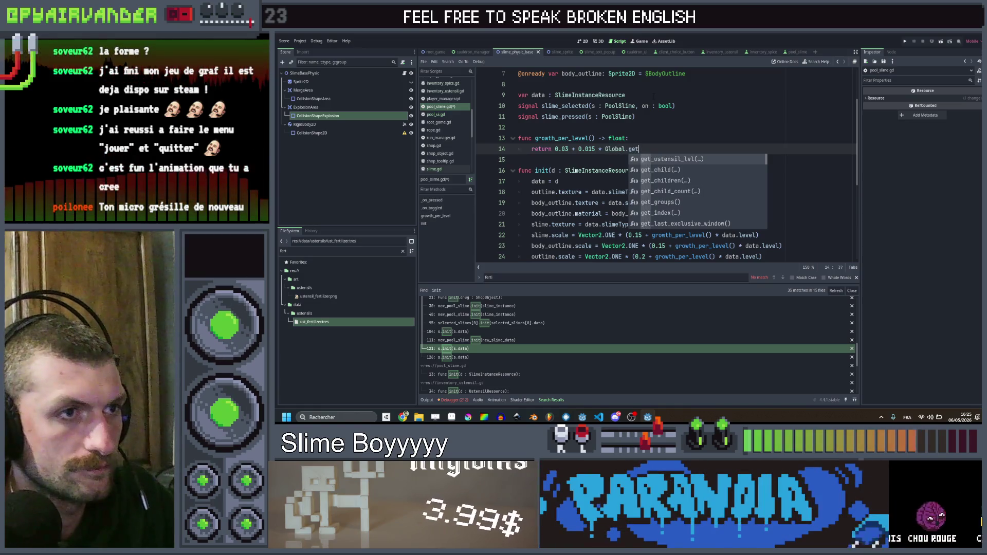
pyautogui.press('Return')
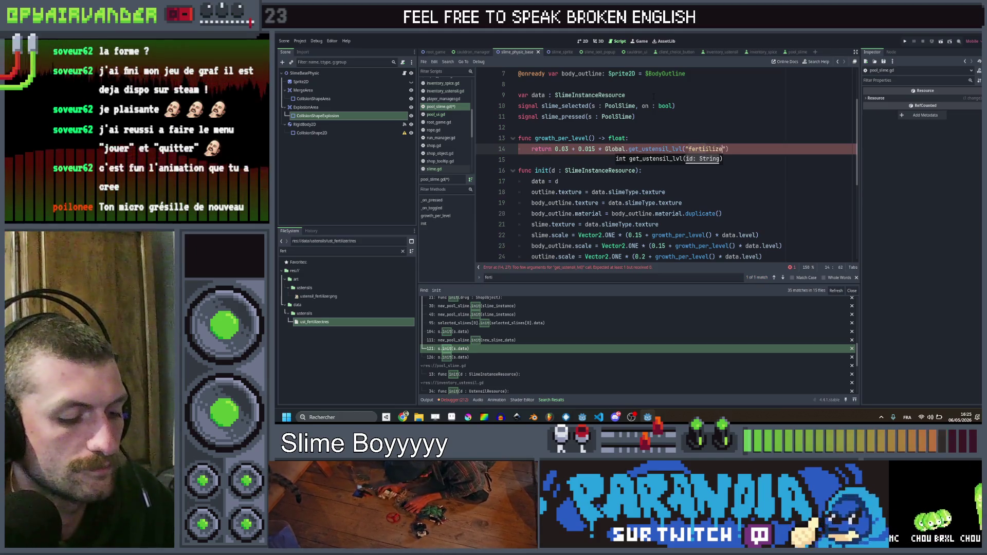
pyautogui.write('r')
pyautogui.click(566, 127)
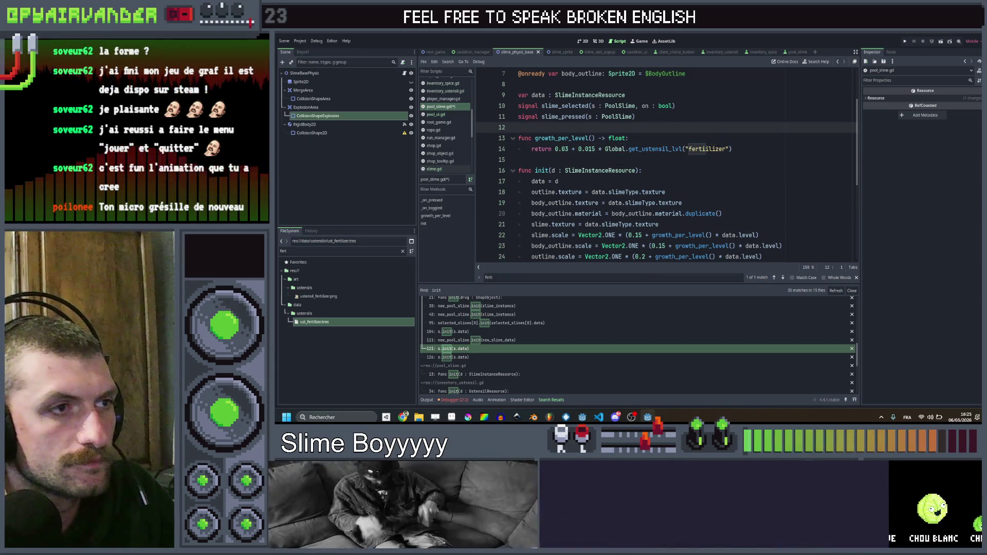
pyautogui.click(705, 148)
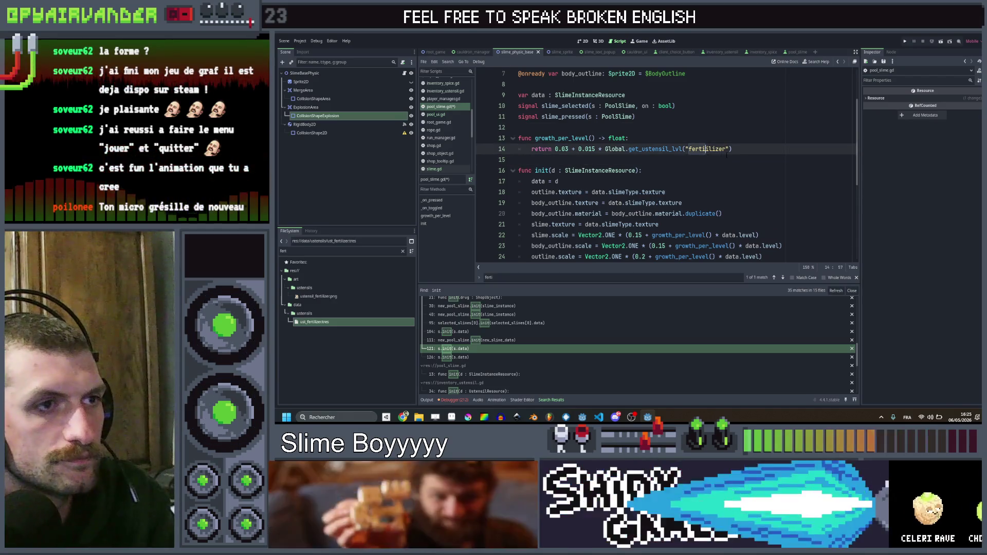
pyautogui.press('End')
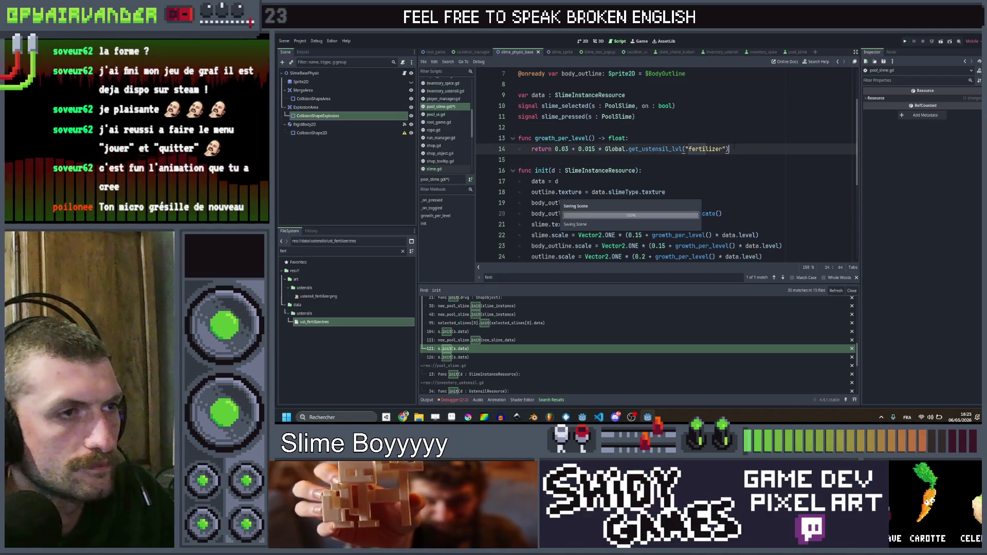
pyautogui.scroll(-2, 663, 165)
# Search the whole project for every use of 'fertilizer'.
pyautogui.doubleClick(678, 170)
pyautogui.scroll(2, 663, 165)
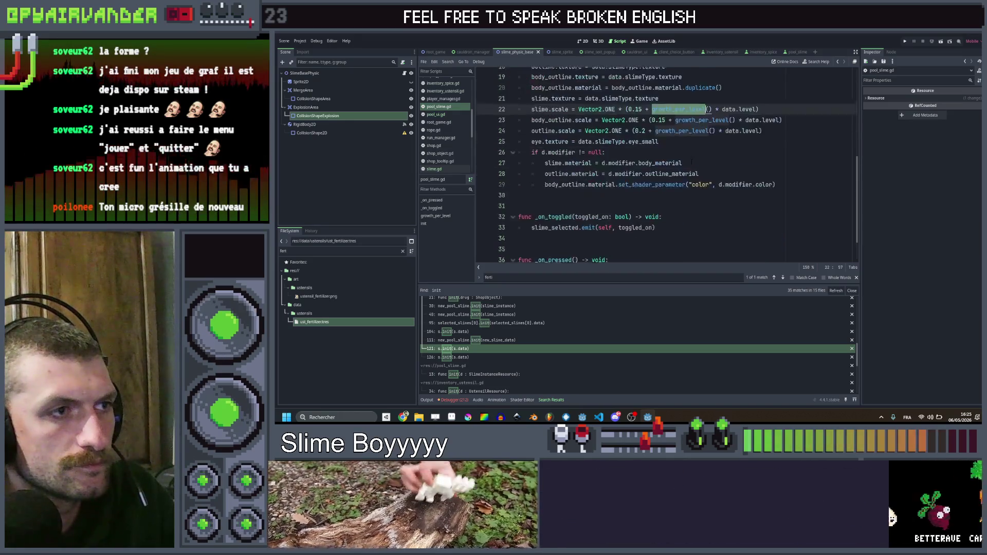
pyautogui.doubleClick(705, 149)
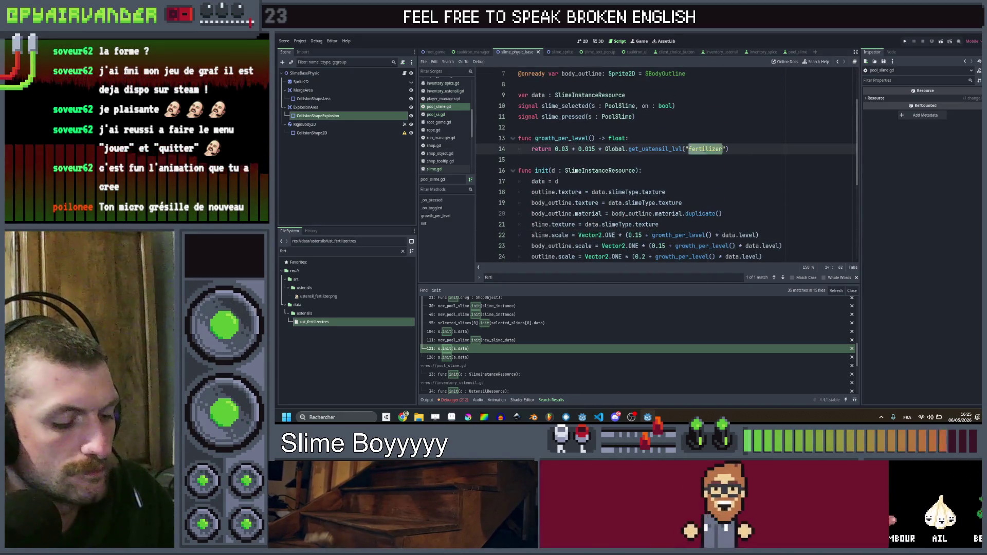
pyautogui.hotkey('ctrl', 'shift', 'f')
pyautogui.press('Return')
pyautogui.scroll(-2, 663, 165)
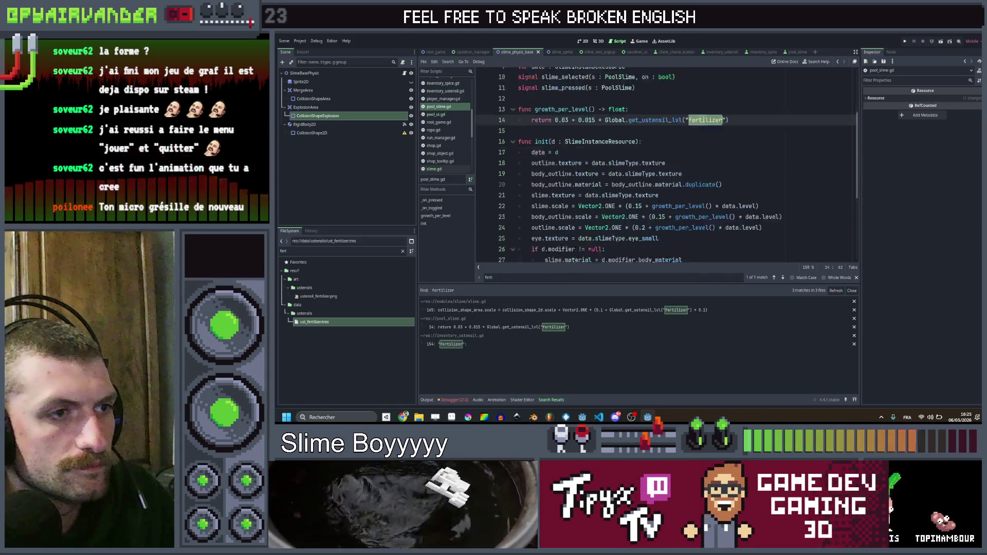
# In slime.gd line 165, delete the fertilizer-level term so the area scale adds Vector2.ONE * (0.1).
pyautogui.click(533, 310)
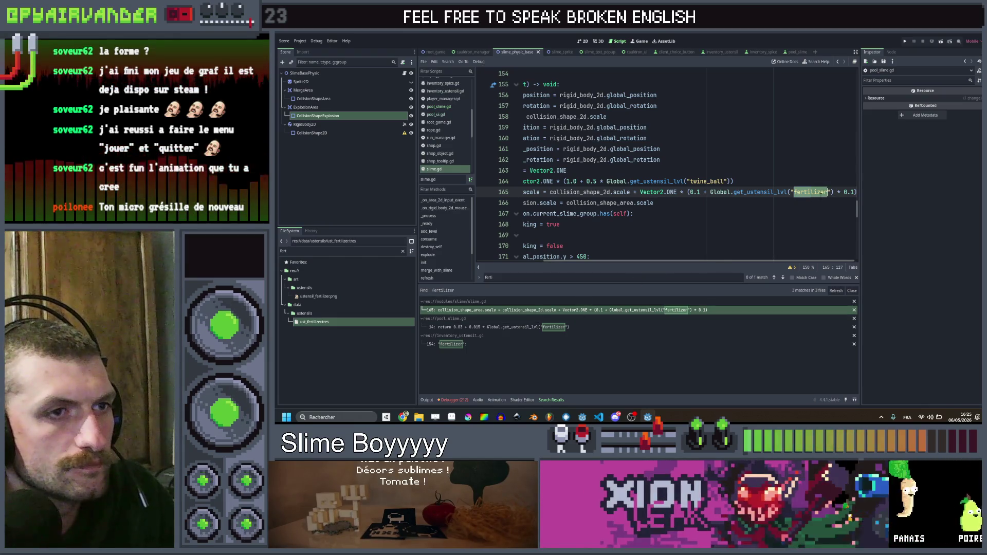
pyautogui.click(826, 192)
pyautogui.hscroll(-3, 663, 165)
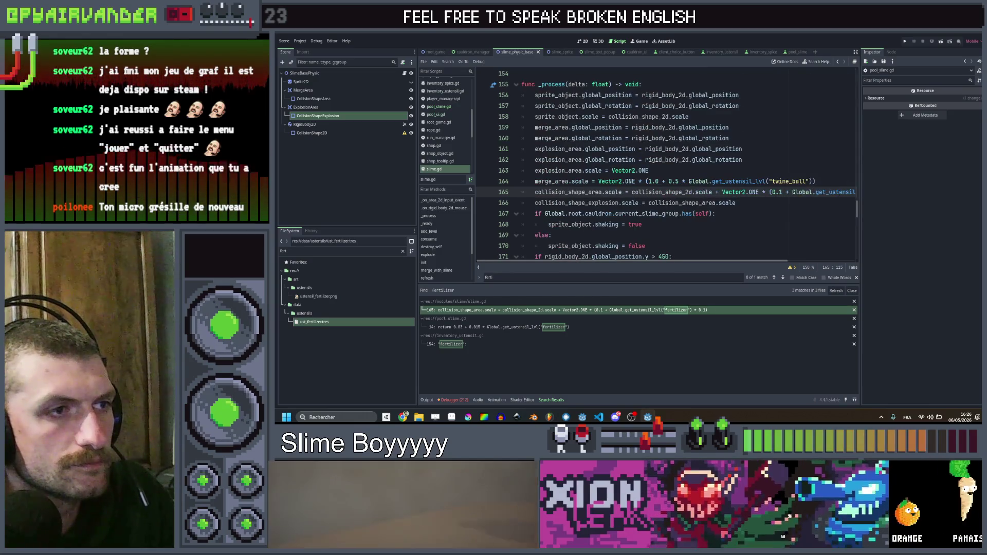
pyautogui.hscroll(3, 663, 164)
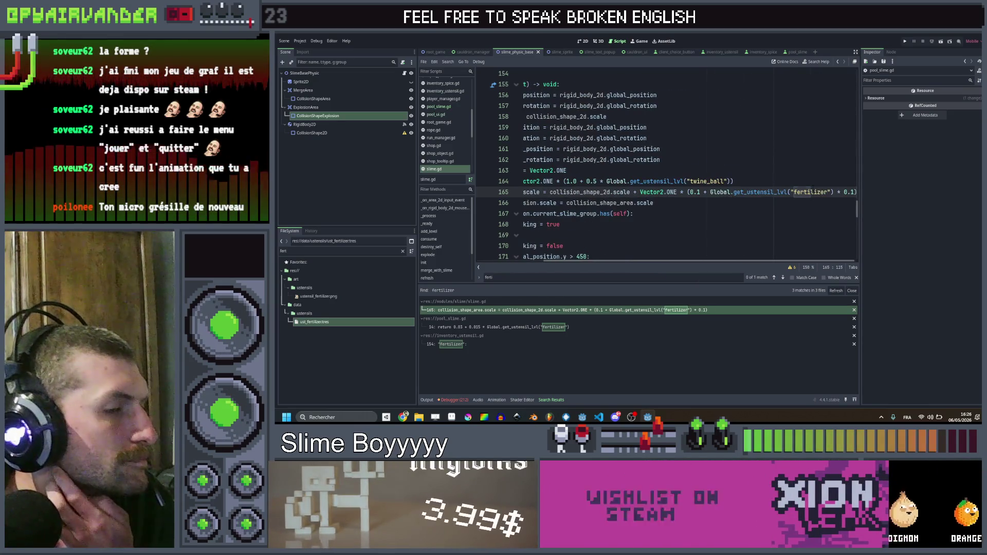
pyautogui.hscroll(-2, 663, 164)
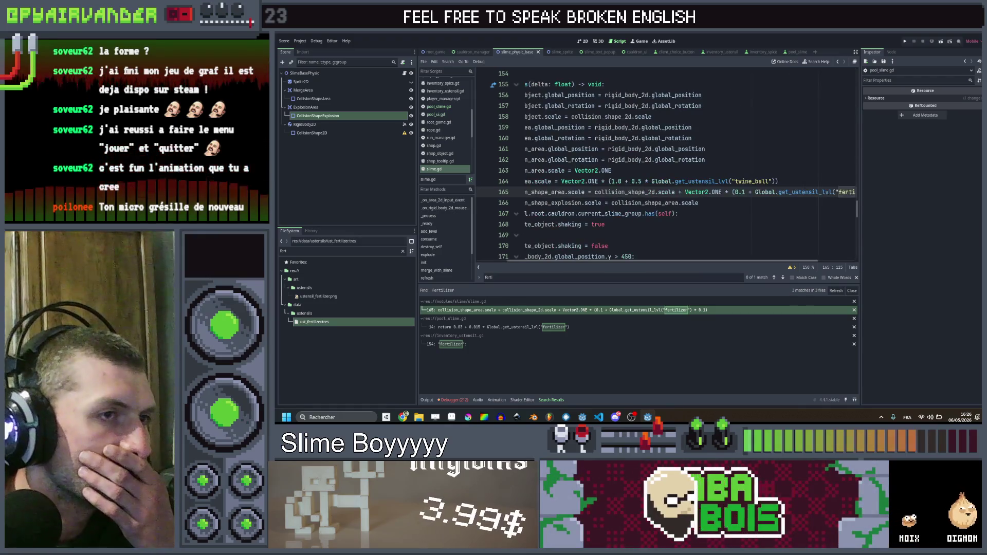
pyautogui.hscroll(1, 663, 165)
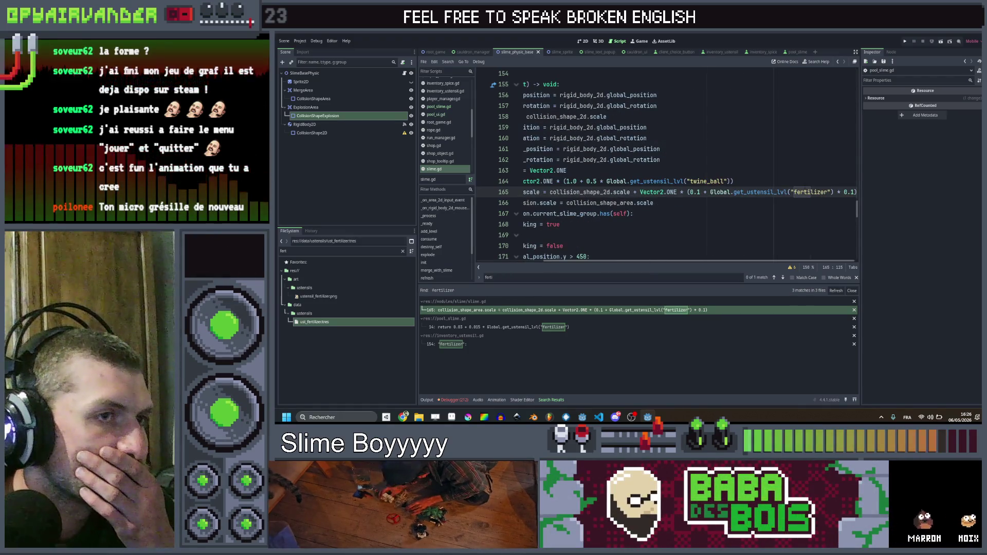
pyautogui.hscroll(-1, 822, 191)
pyautogui.hscroll(1, 823, 192)
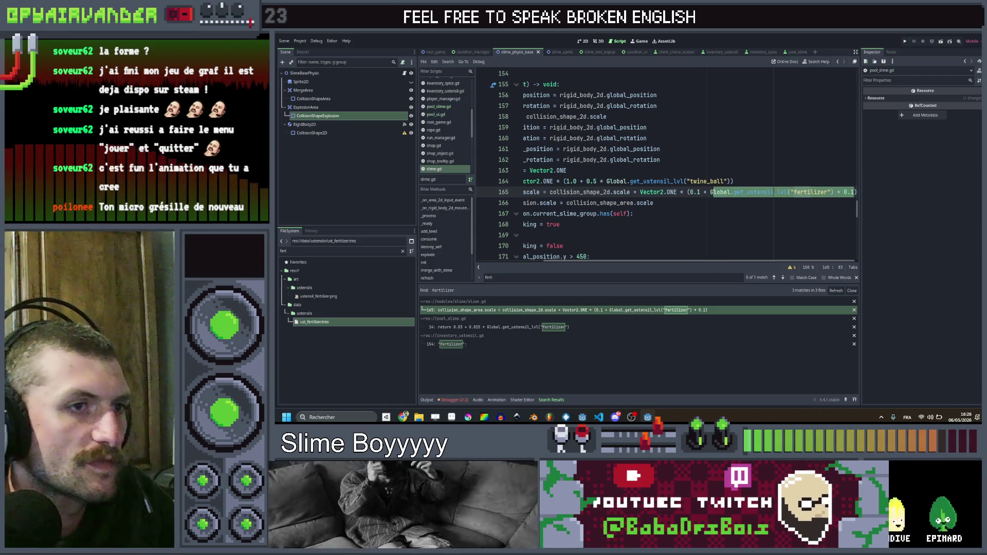
pyautogui.press('BackSpace')
pyautogui.press('BackSpace')
pyautogui.press('BackSpace')
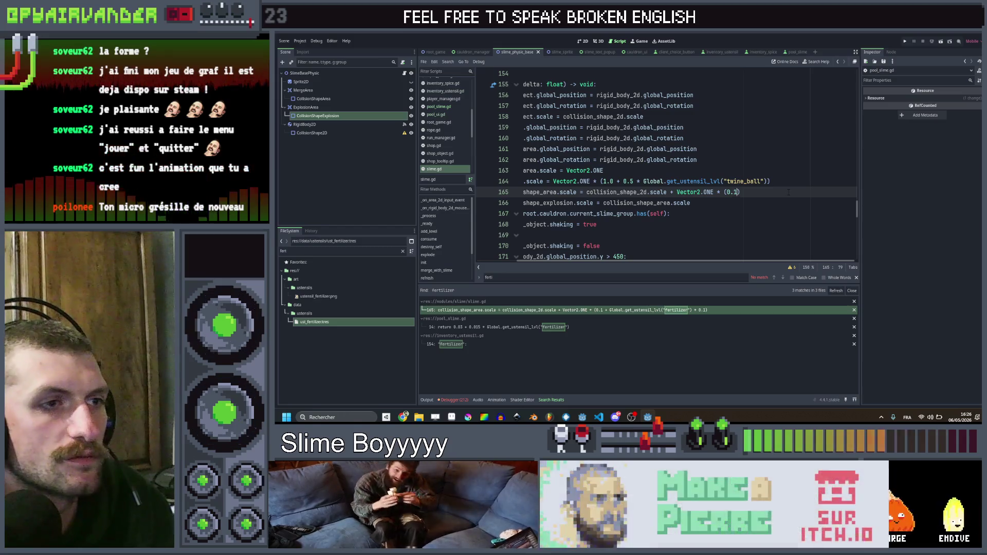
pyautogui.press('End')
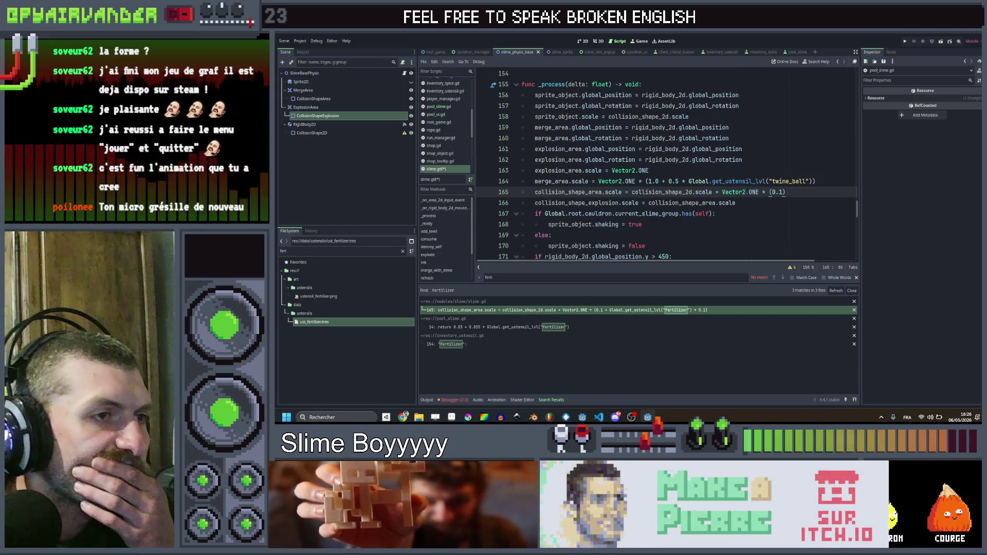
pyautogui.scroll(4, 663, 164)
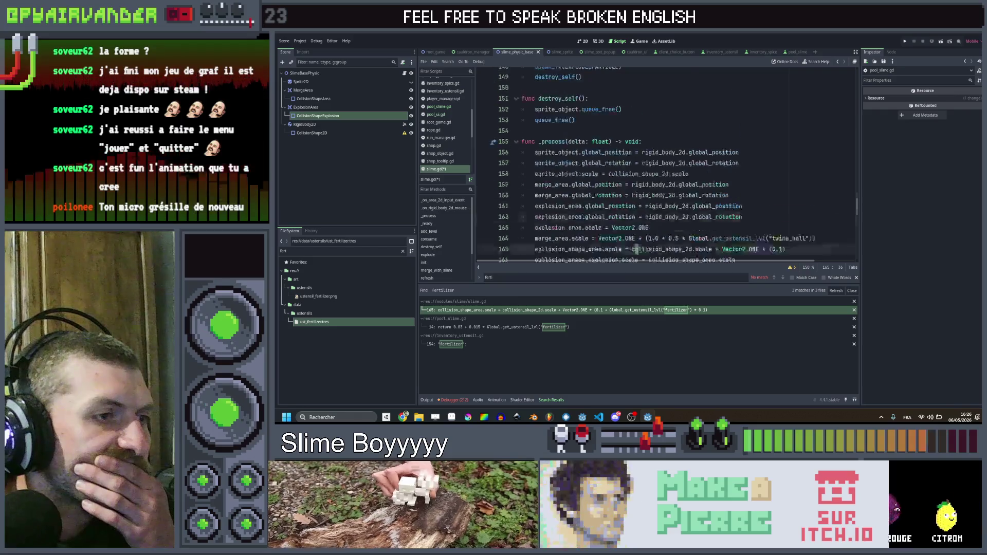
pyautogui.scroll(-3, 663, 164)
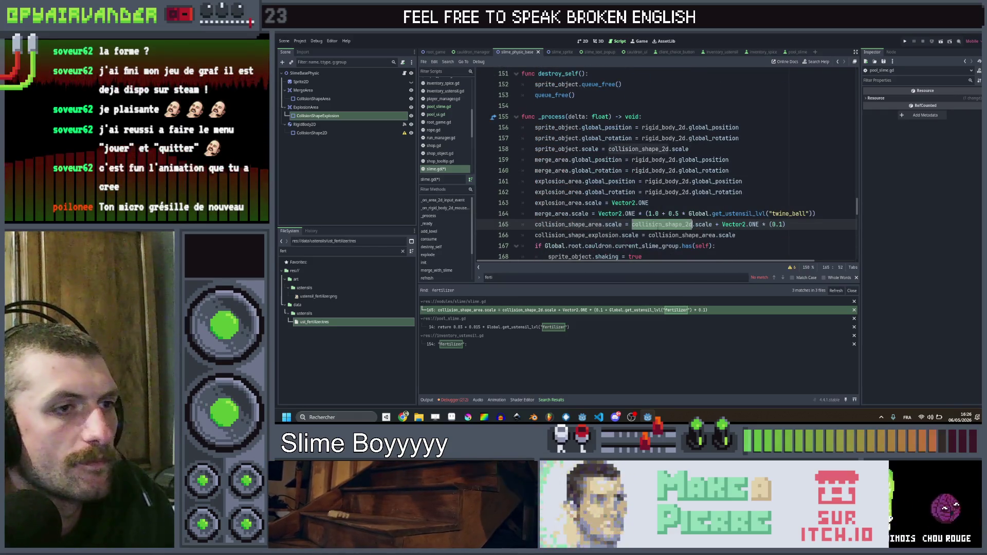
pyautogui.click(637, 149)
pyautogui.keyDown('ctrl'); pyautogui.click(638, 150); pyautogui.keyUp('ctrl')
pyautogui.hotkey('ctrl', 'd')
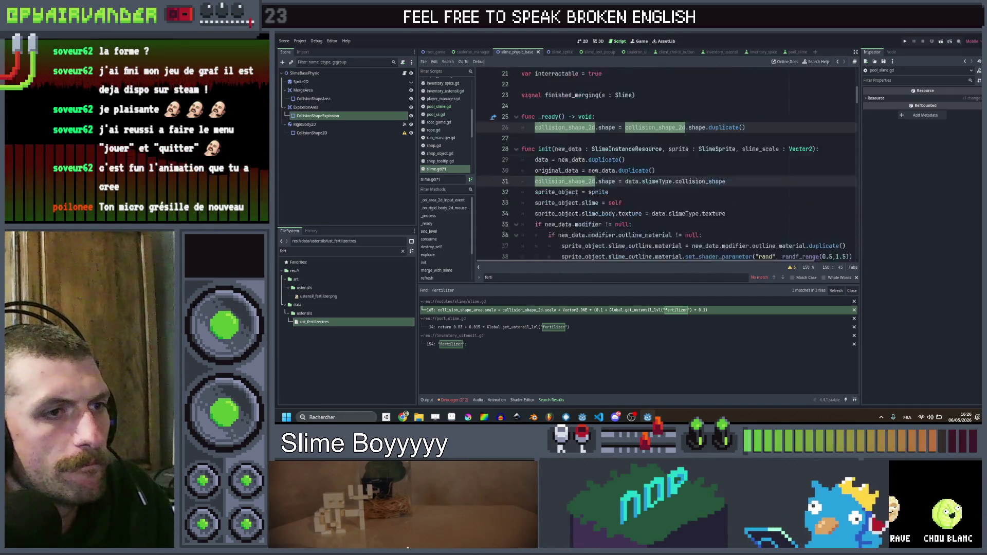
pyautogui.hotkey('ctrl', 'd')
pyautogui.hotkey('ctrl', 'd')
pyautogui.hotkey('ctrl', 'd')
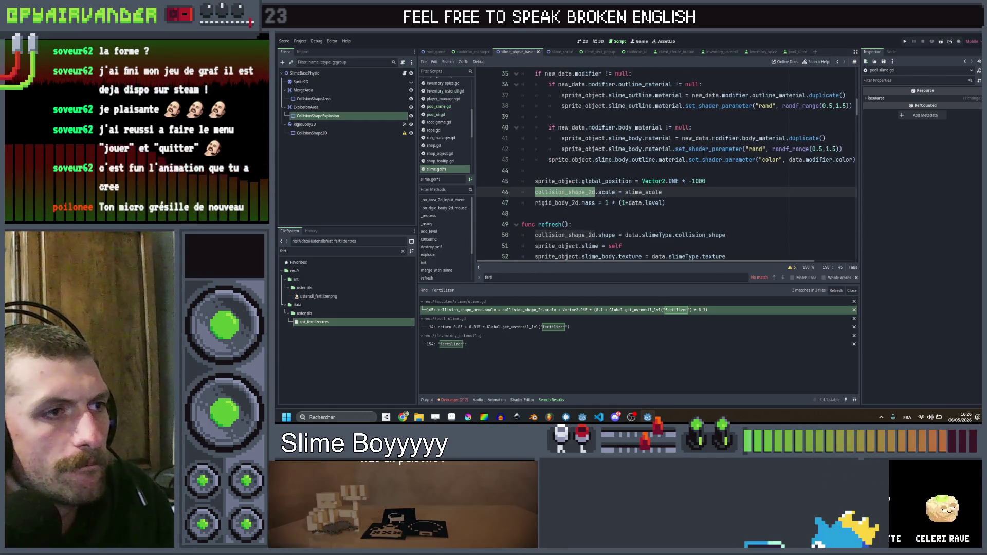
pyautogui.scroll(1, 663, 164)
pyautogui.scroll(10, 664, 165)
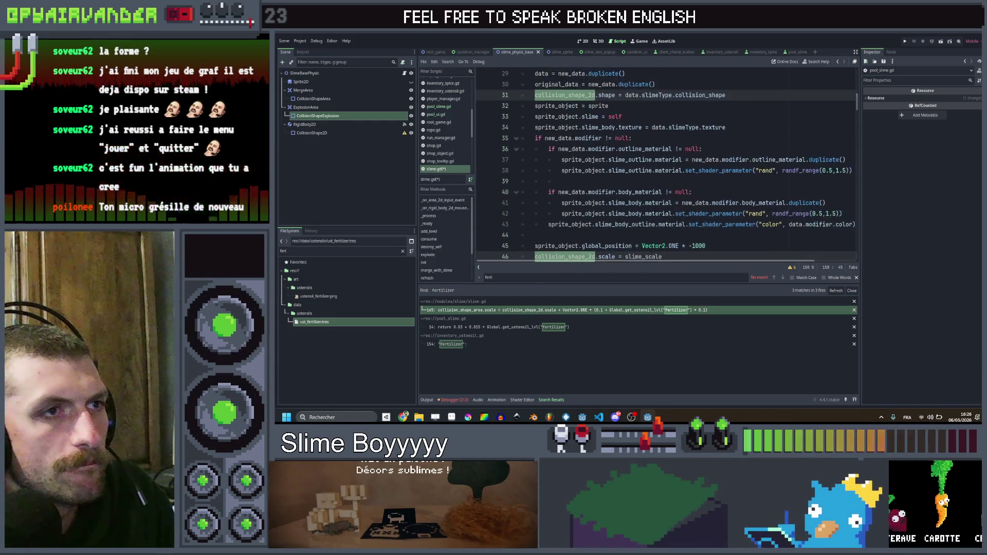
pyautogui.scroll(-10, 663, 164)
pyautogui.doubleClick(644, 224)
pyautogui.scroll(3, 663, 165)
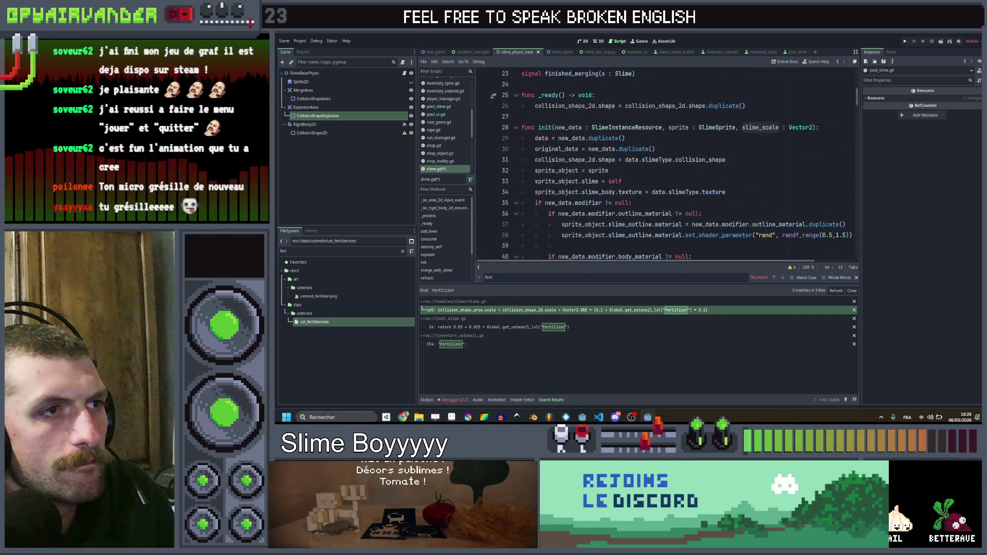
pyautogui.scroll(-4, 663, 164)
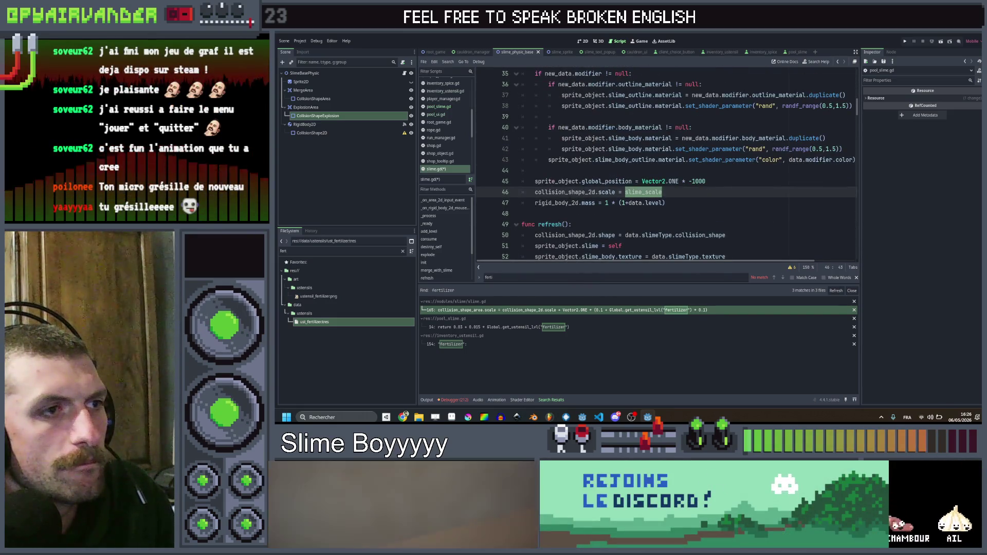
pyautogui.scroll(3, 570, 194)
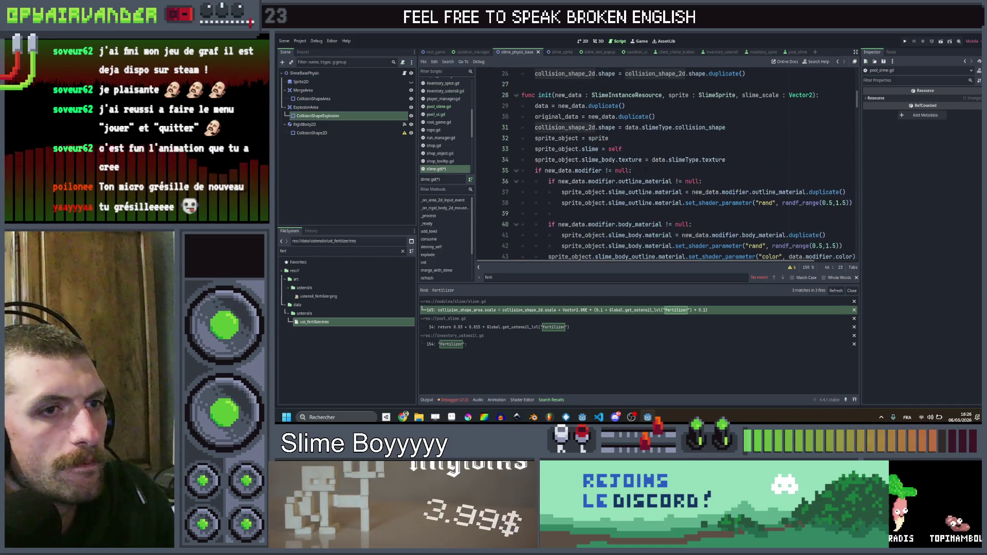
pyautogui.scroll(-4, 645, 169)
pyautogui.scroll(-15, 645, 171)
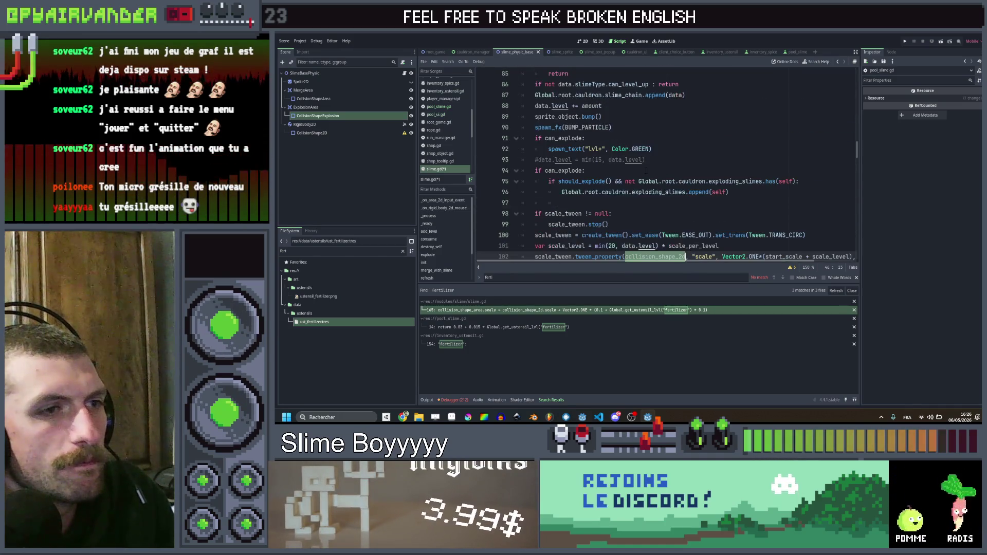
pyautogui.scroll(20, 647, 171)
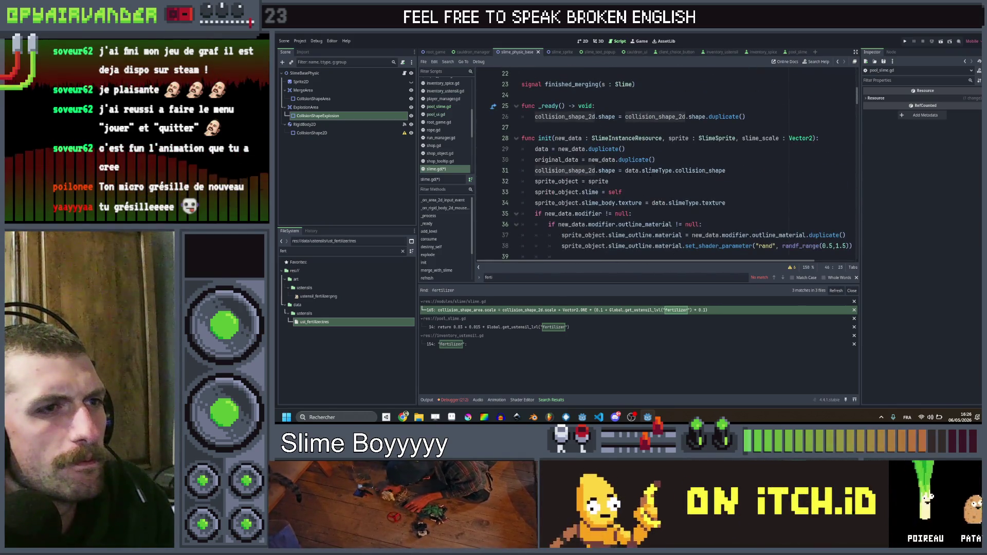
pyautogui.scroll(-2, 650, 173)
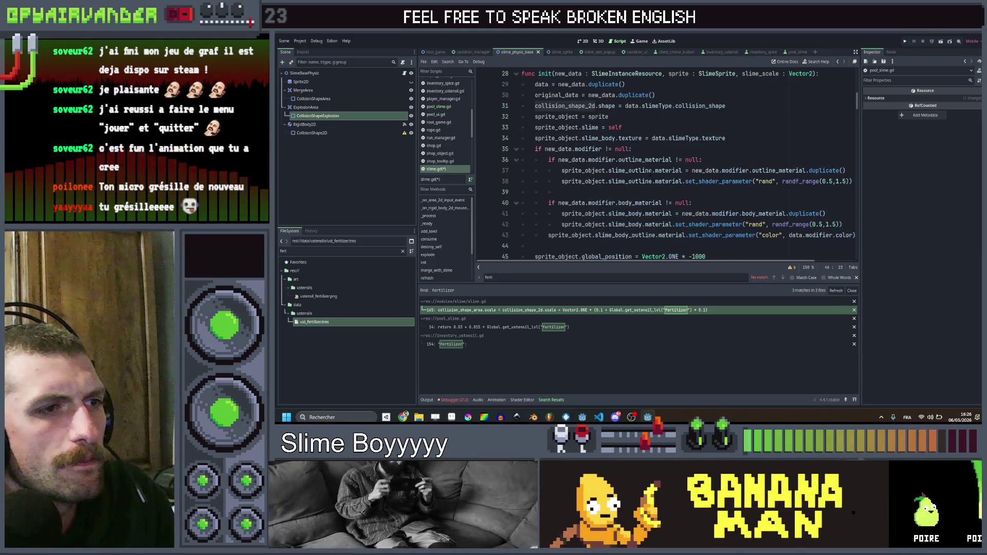
pyautogui.scroll(-1, 651, 174)
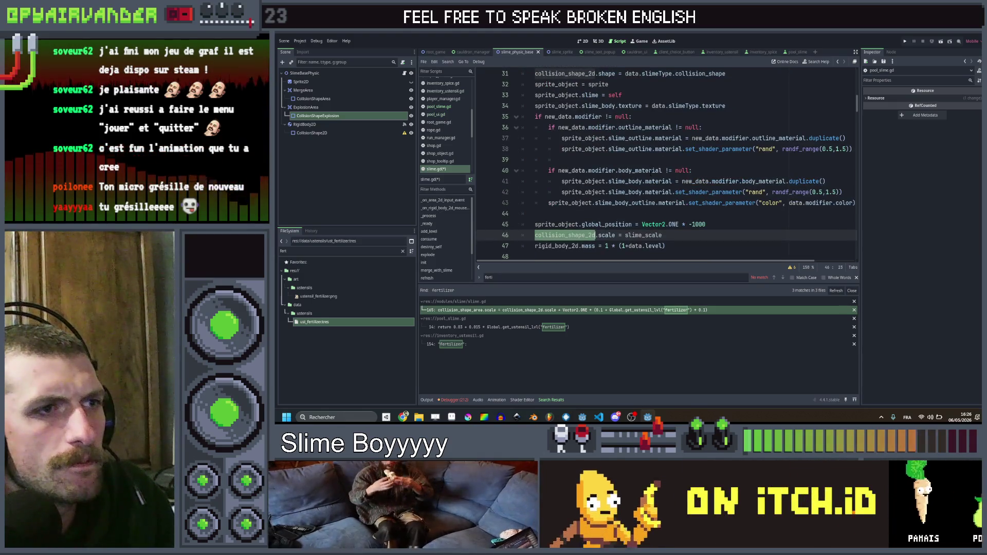
pyautogui.scroll(9, 650, 174)
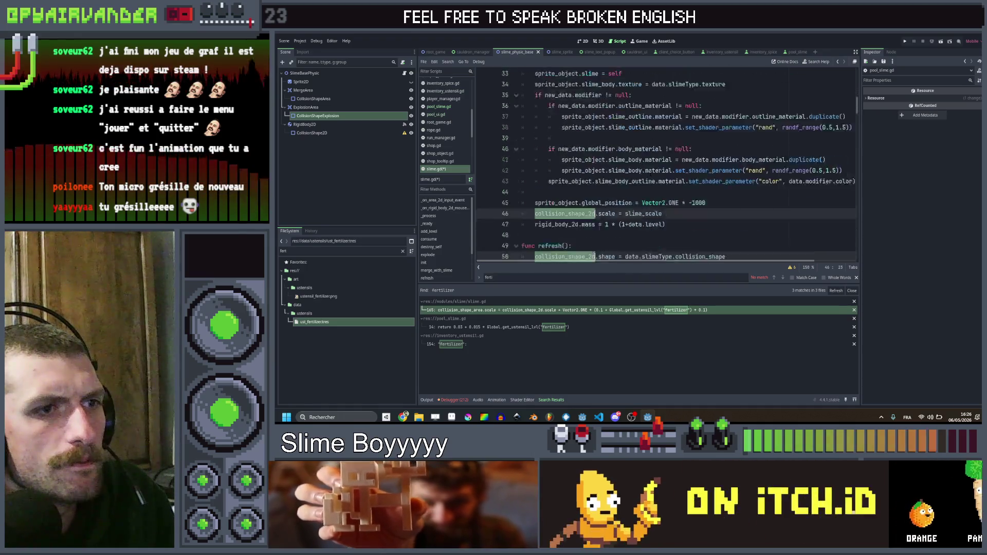
pyautogui.scroll(-14, 666, 164)
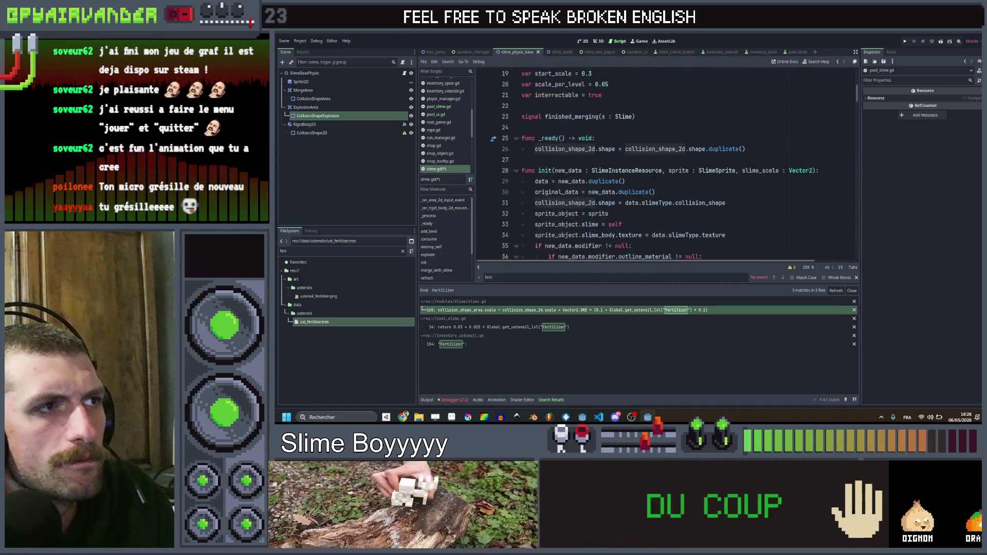
pyautogui.scroll(-12, 654, 180)
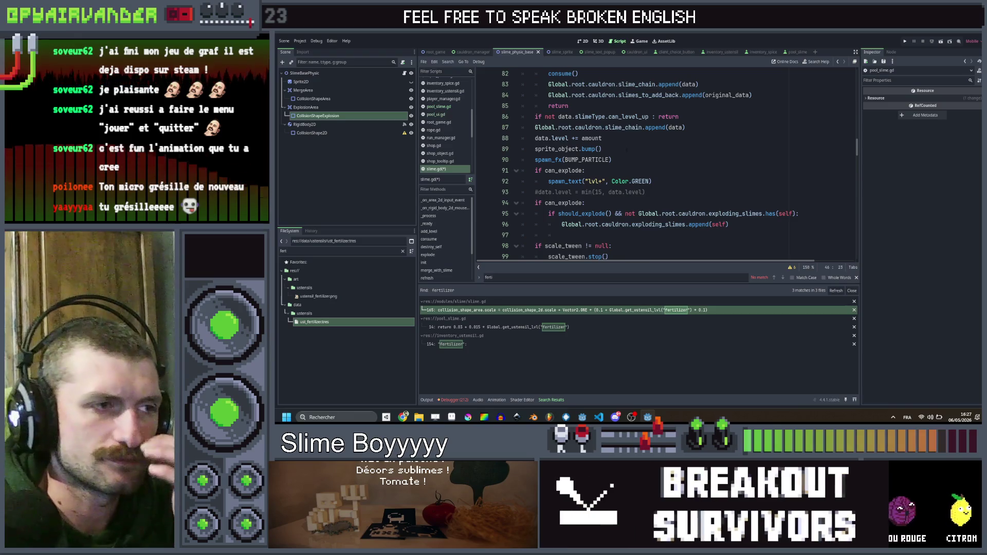
pyautogui.scroll(-1, 676, 224)
# Inspect the scale tween around line 100, then jump to scale_per_level's declaration (0.05).
pyautogui.click(676, 224)
pyautogui.scroll(-3, 676, 206)
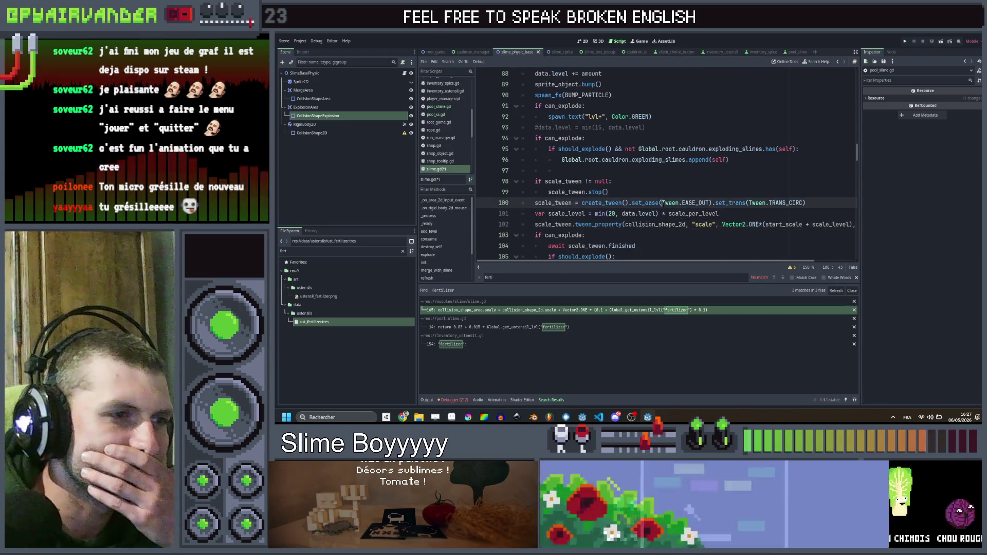
pyautogui.scroll(8, 692, 174)
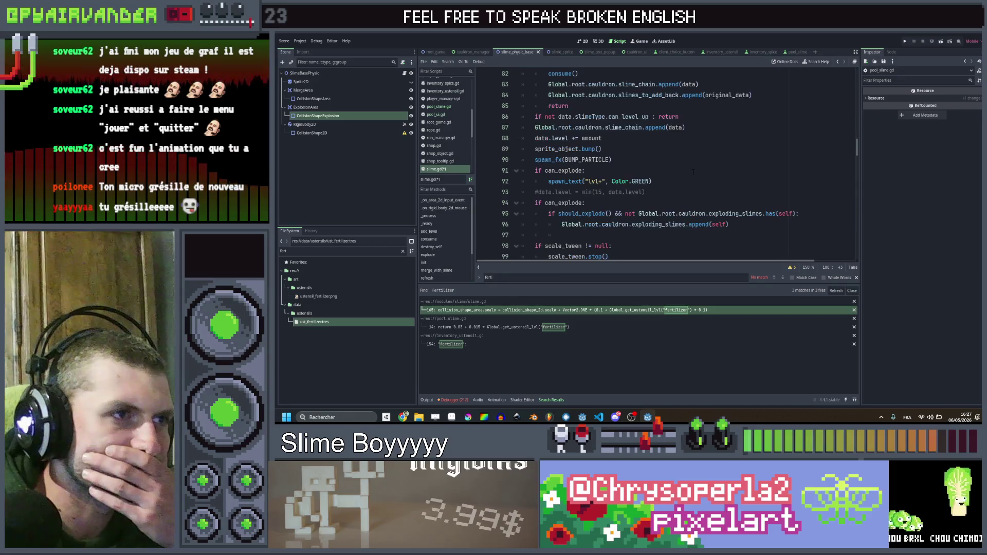
pyautogui.scroll(-7, 693, 173)
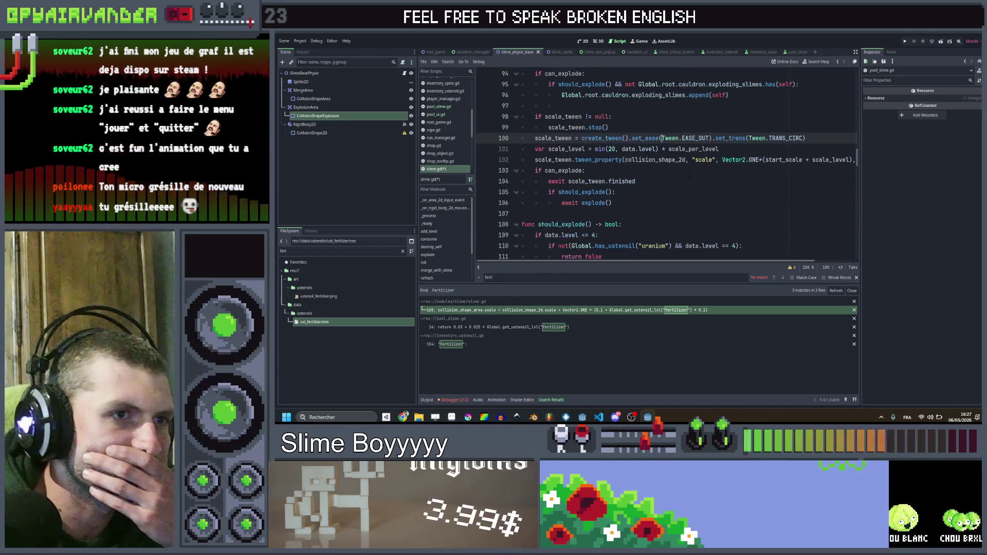
pyautogui.hscroll(2, 693, 173)
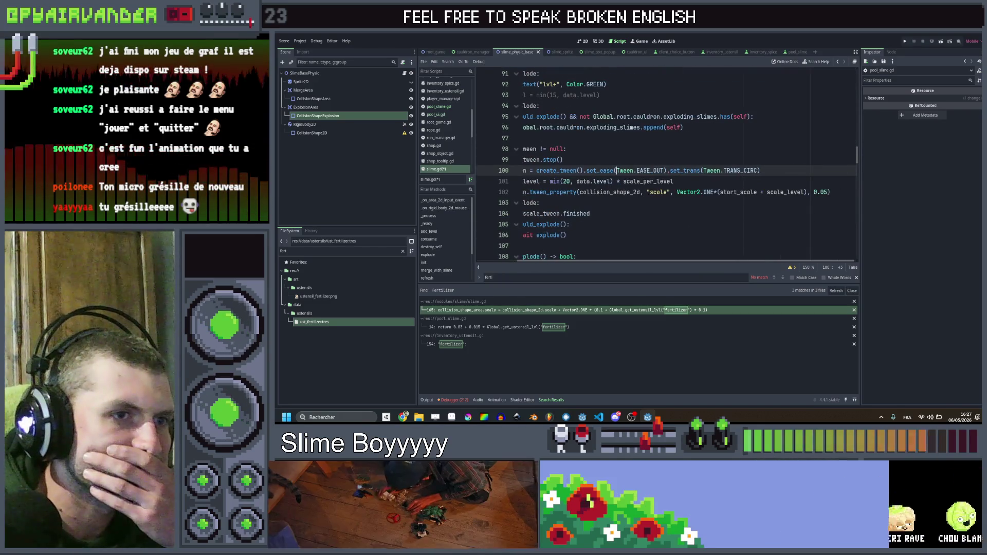
pyautogui.doubleClick(739, 191)
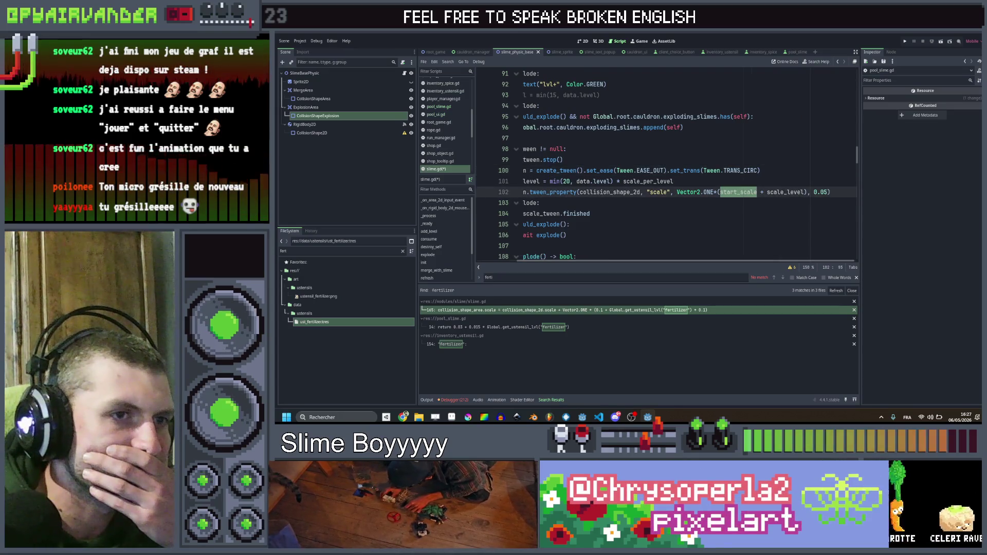
pyautogui.doubleClick(786, 191)
pyautogui.hscroll(-2, 720, 177)
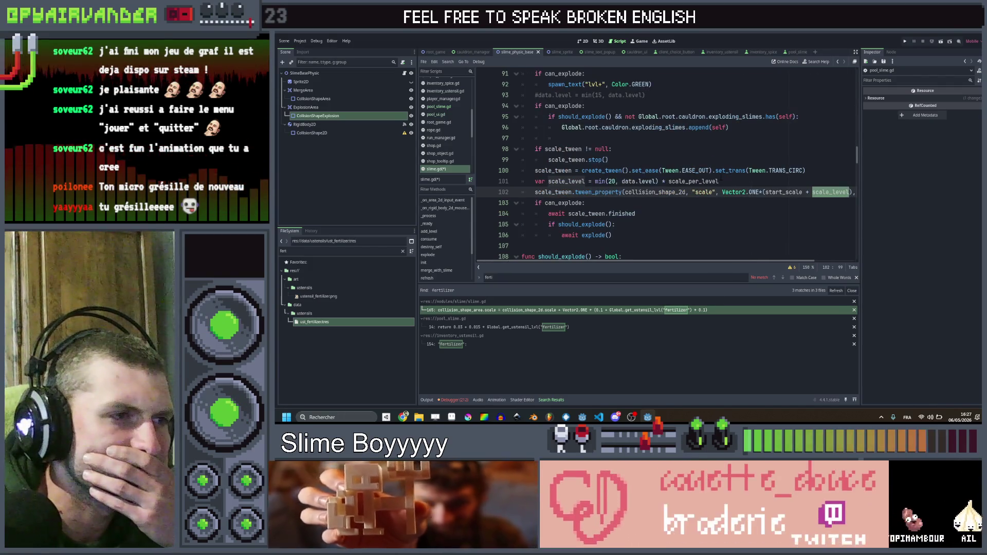
pyautogui.doubleClick(693, 181)
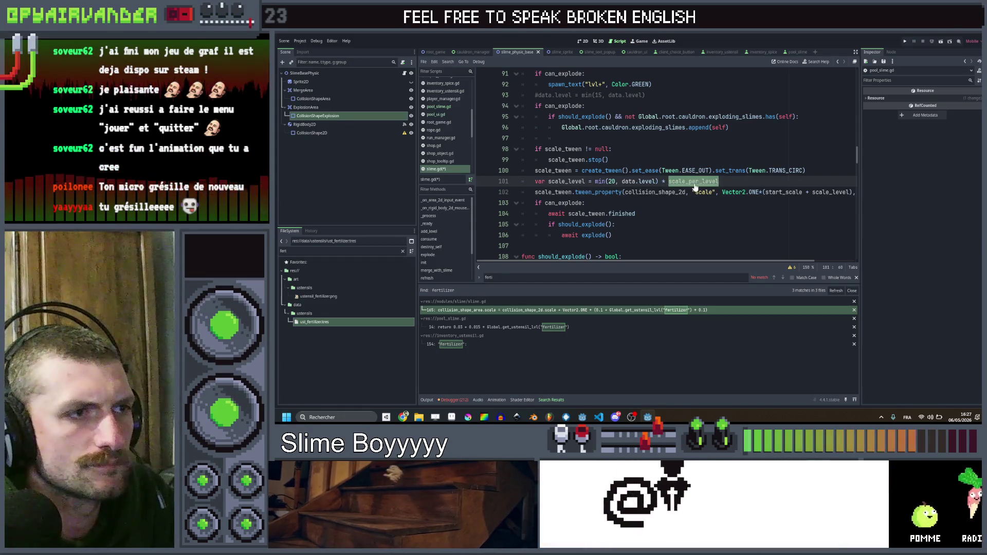
pyautogui.keyDown('ctrl'); pyautogui.click(694, 181); pyautogui.keyUp('ctrl')
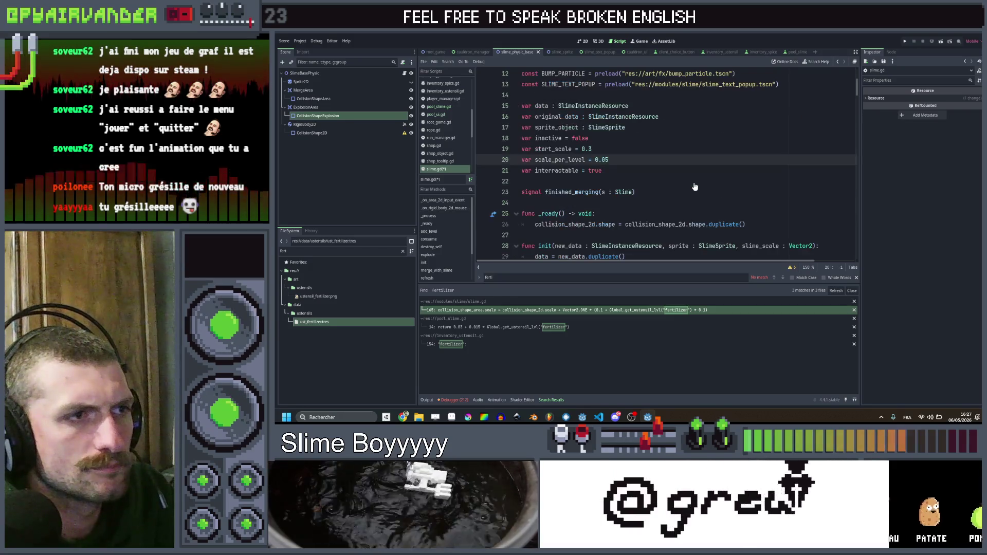
# Search the project for scale_per_level, finding 3 matches in 2 files.
pyautogui.scroll(-5, 696, 181)
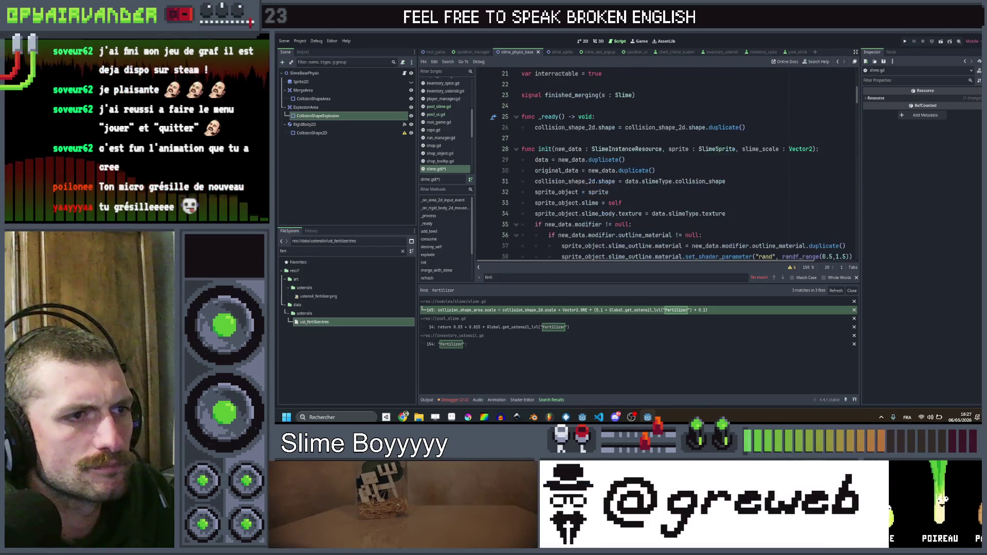
pyautogui.scroll(6, 546, 160)
pyautogui.doubleClick(546, 160)
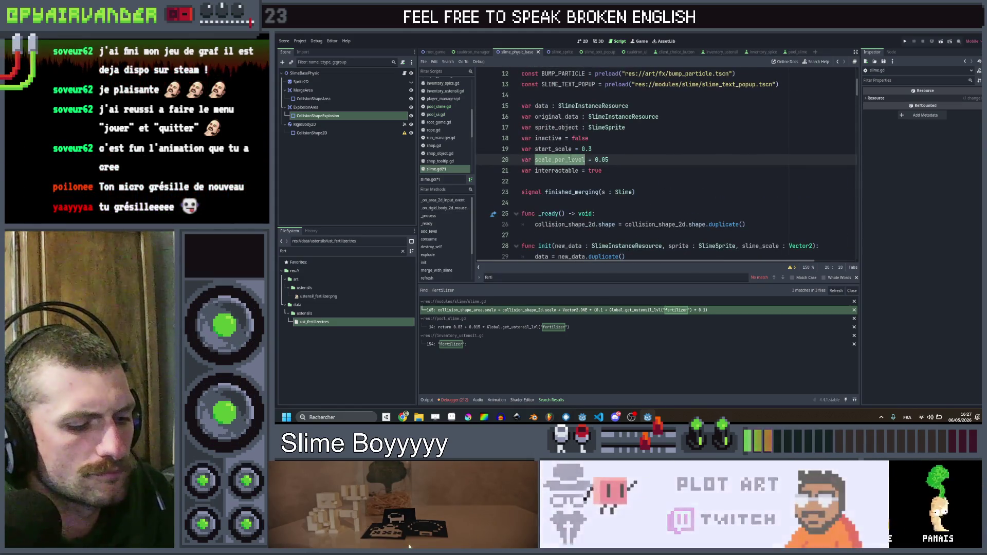
pyautogui.hotkey('ctrl', 'shift', 'f')
pyautogui.press('Return')
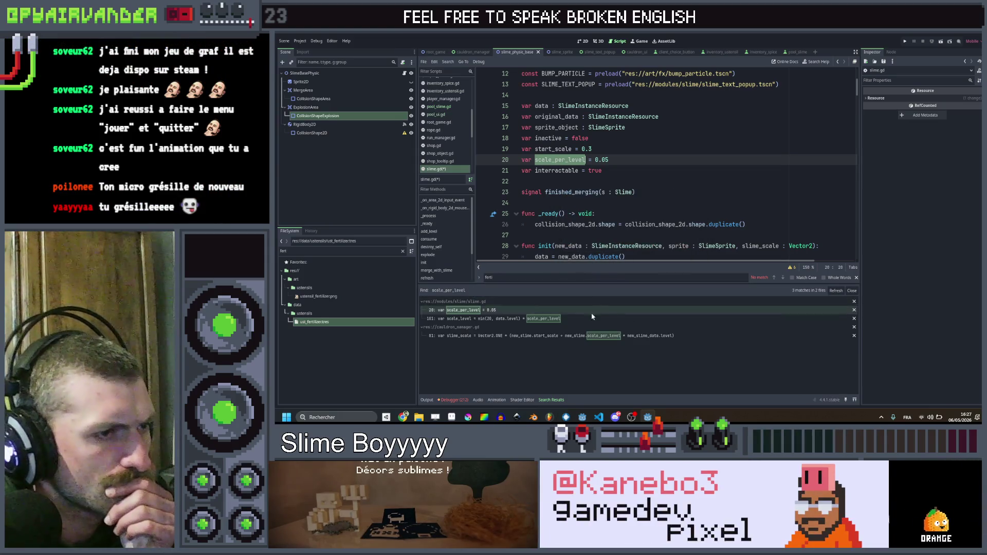
# Review the scale_per_level uses in cauldron_manager.gd line 81 and slime.gd line 101.
pyautogui.click(562, 338)
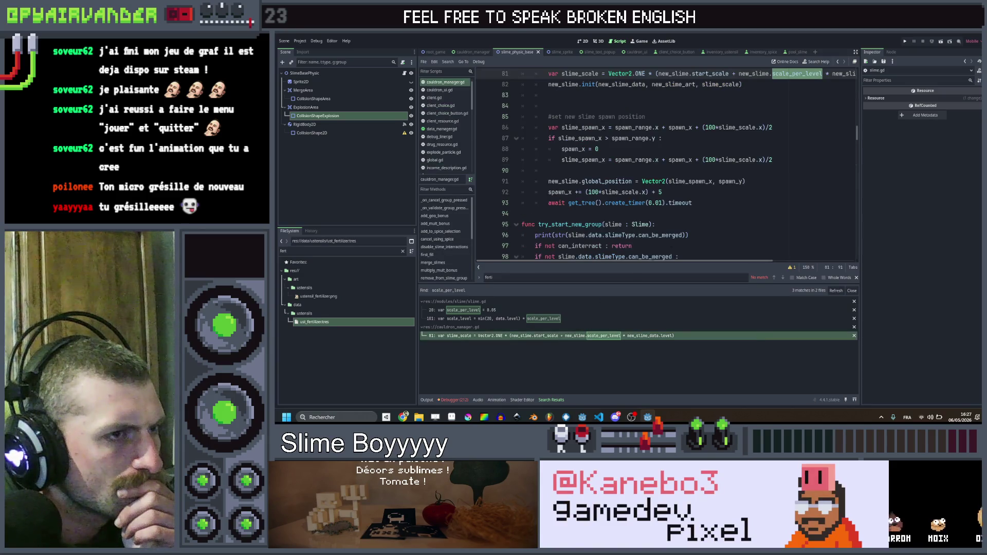
pyautogui.hscroll(3, 749, 153)
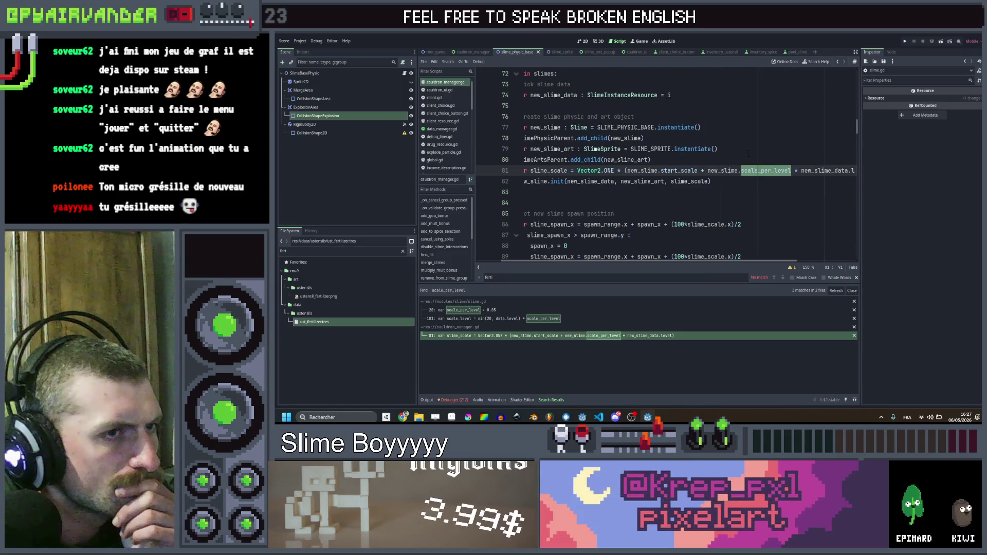
pyautogui.click(471, 319)
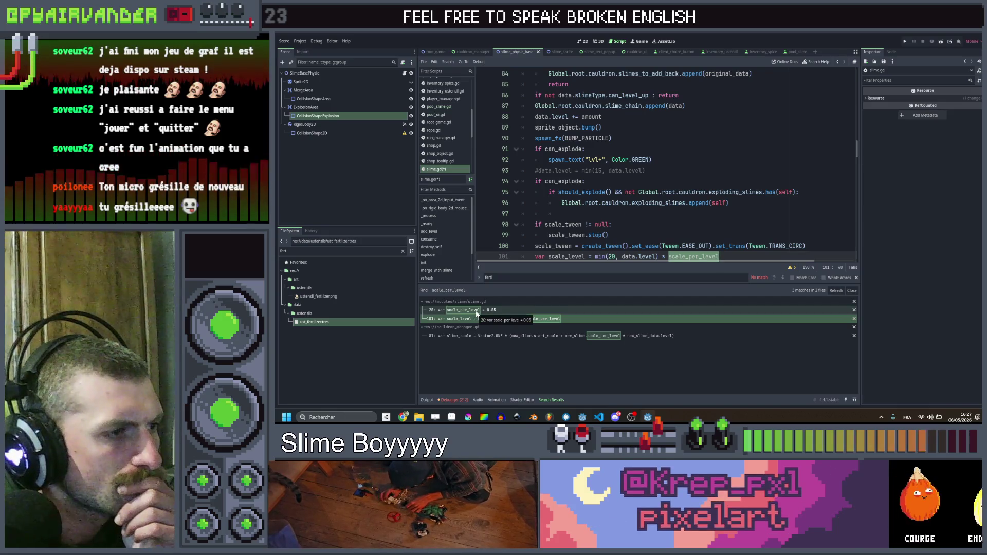
pyautogui.scroll(10, 724, 149)
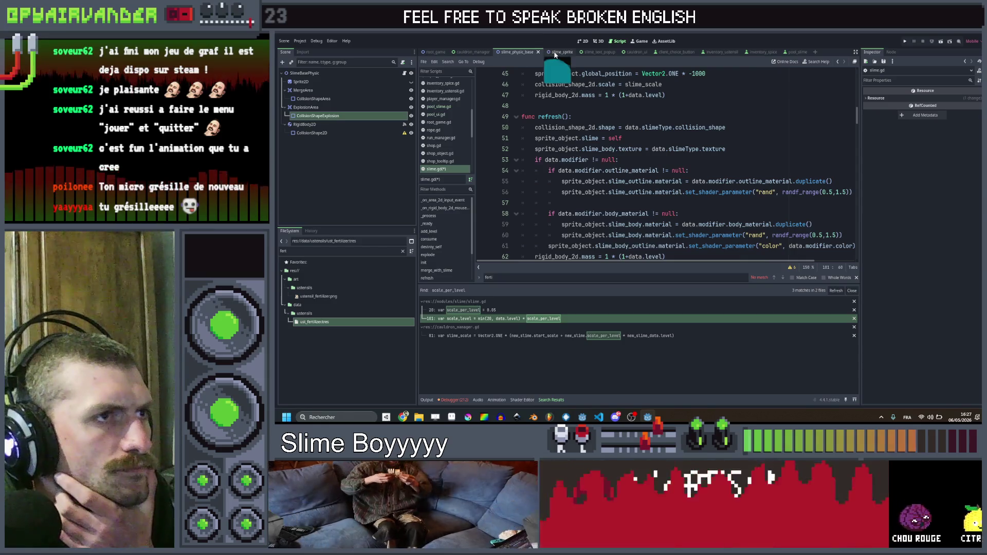
pyautogui.click(555, 52)
pyautogui.scroll(-10, 668, 164)
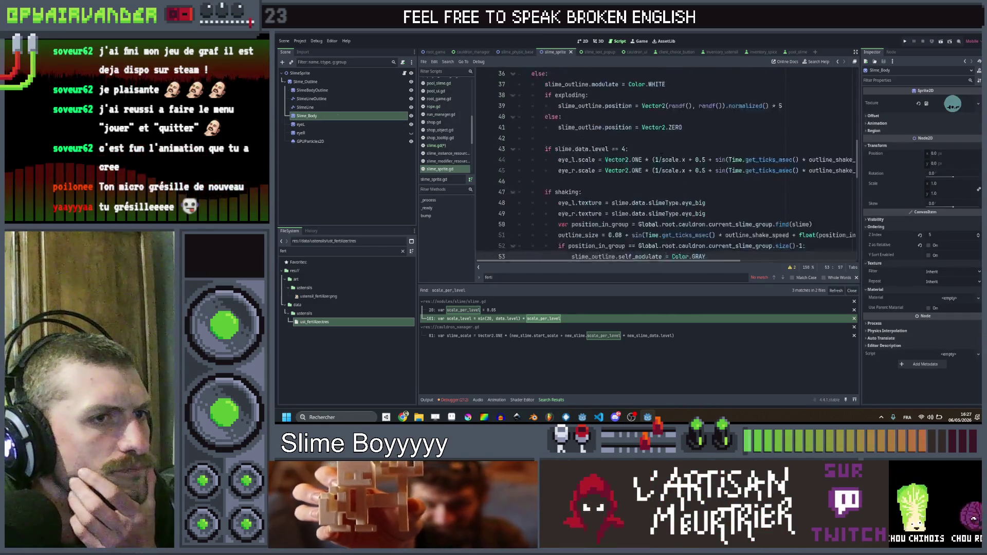
pyautogui.scroll(-1, 666, 166)
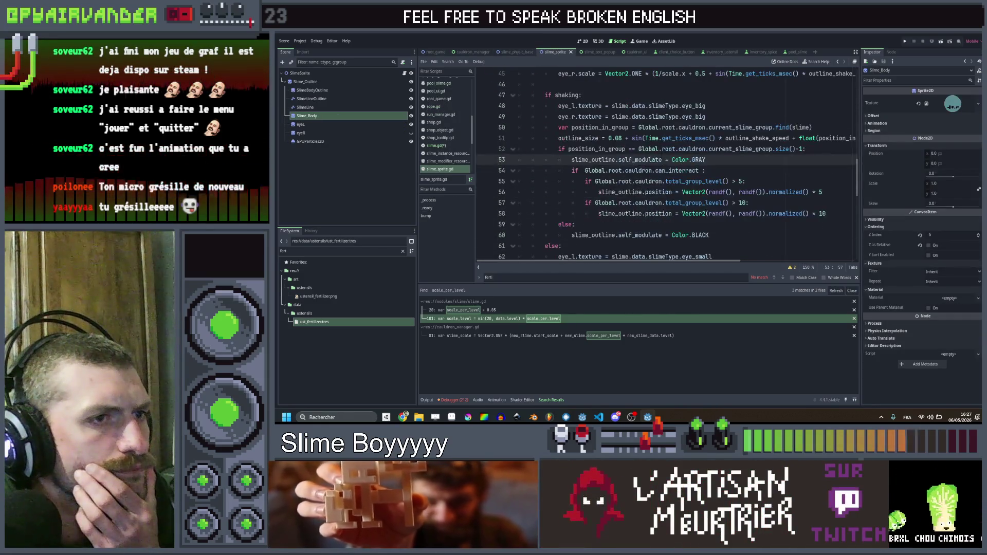
pyautogui.click(514, 53)
pyautogui.scroll(20, 640, 132)
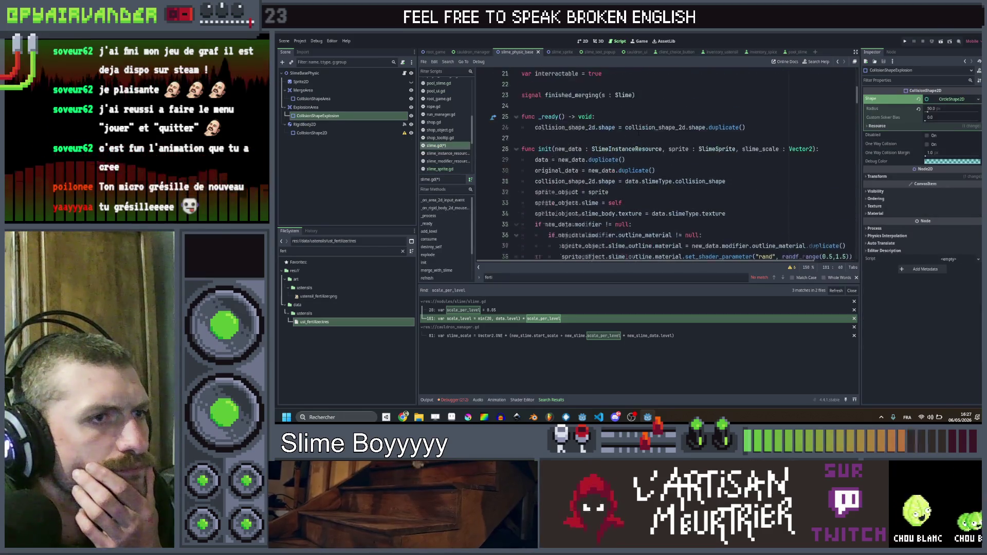
pyautogui.scroll(-7, 640, 132)
pyautogui.scroll(4, 640, 134)
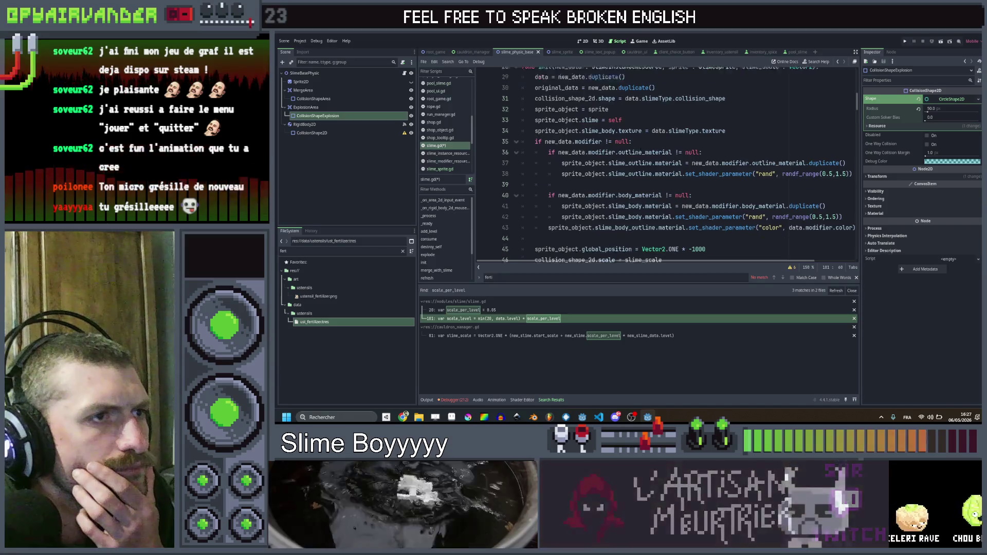
pyautogui.scroll(-18, 640, 135)
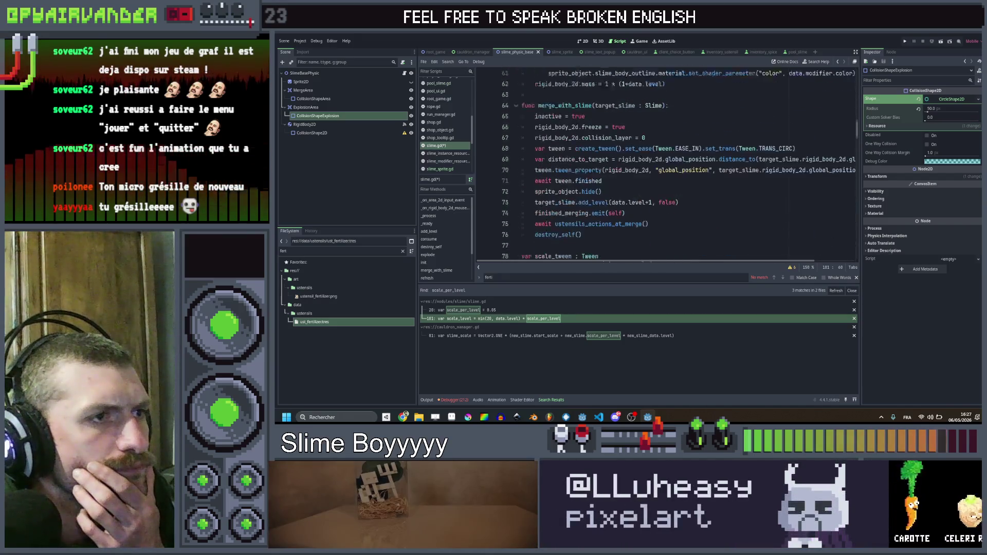
pyautogui.scroll(3, 640, 137)
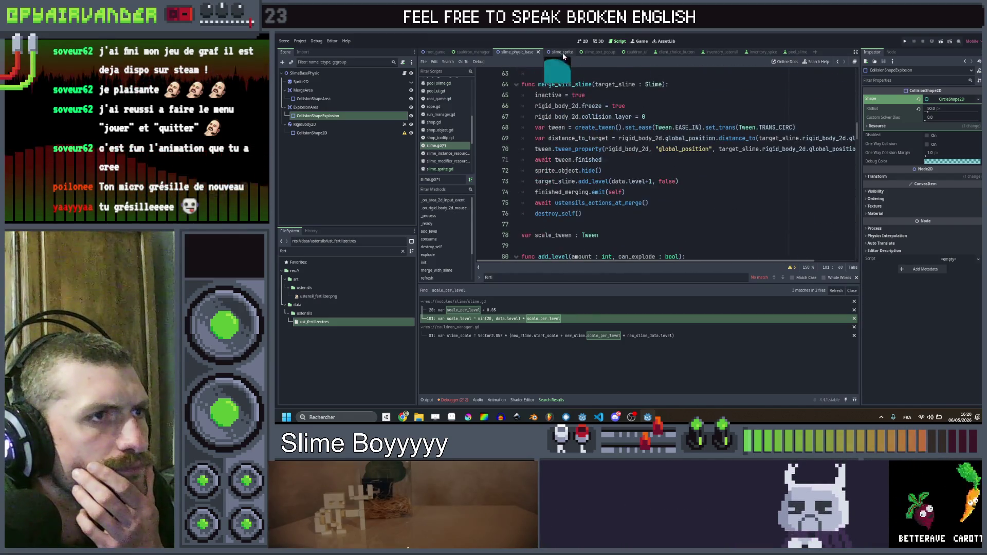
pyautogui.click(564, 52)
pyautogui.scroll(15, 604, 71)
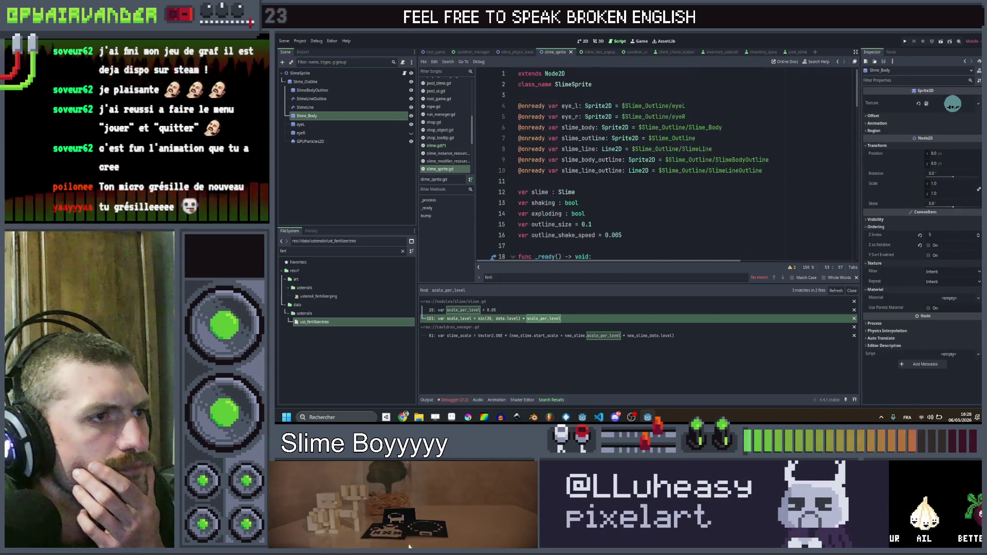
pyautogui.scroll(-10, 604, 71)
pyautogui.scroll(-15, 604, 71)
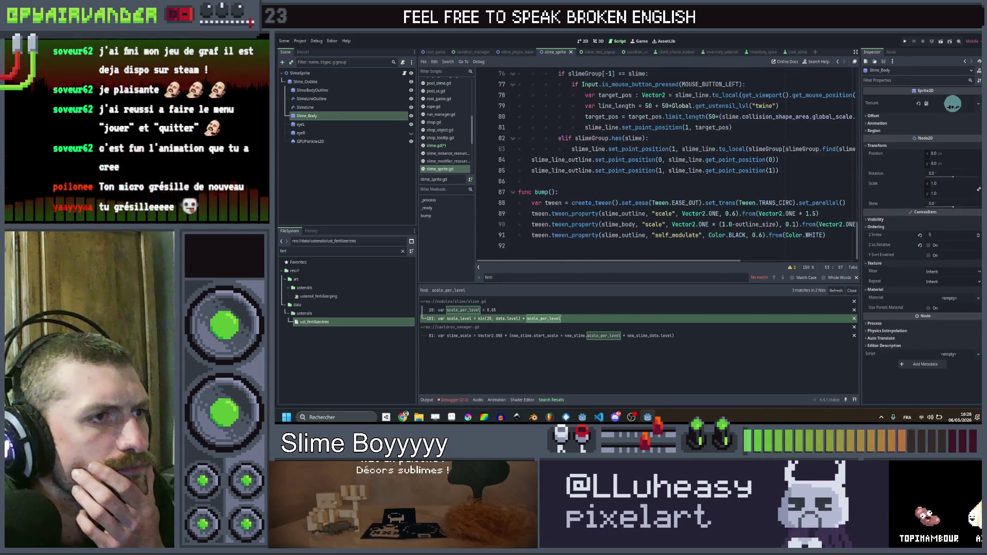
pyautogui.click(518, 53)
pyautogui.scroll(15, 626, 143)
pyautogui.scroll(3, 626, 143)
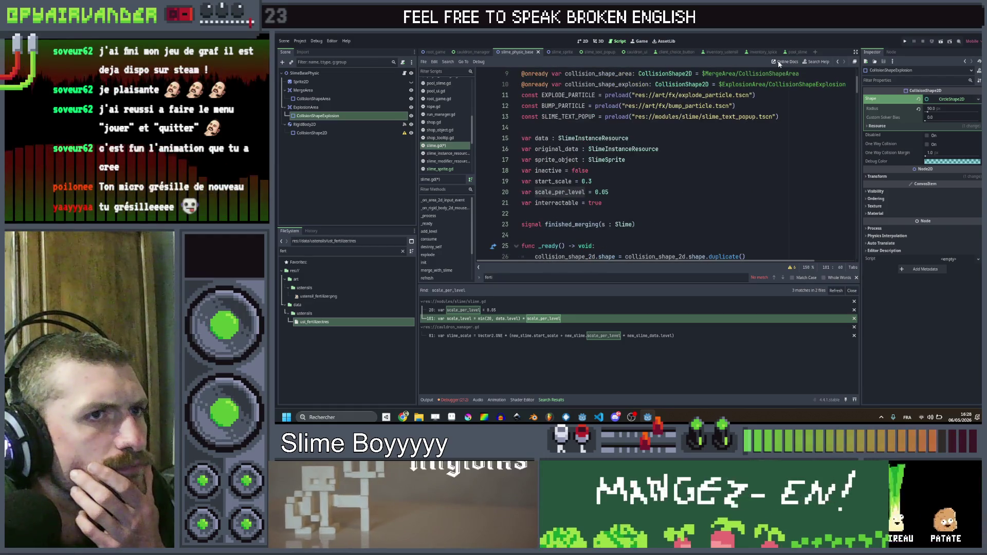
pyautogui.scroll(-7, 668, 165)
pyautogui.scroll(-17, 680, 150)
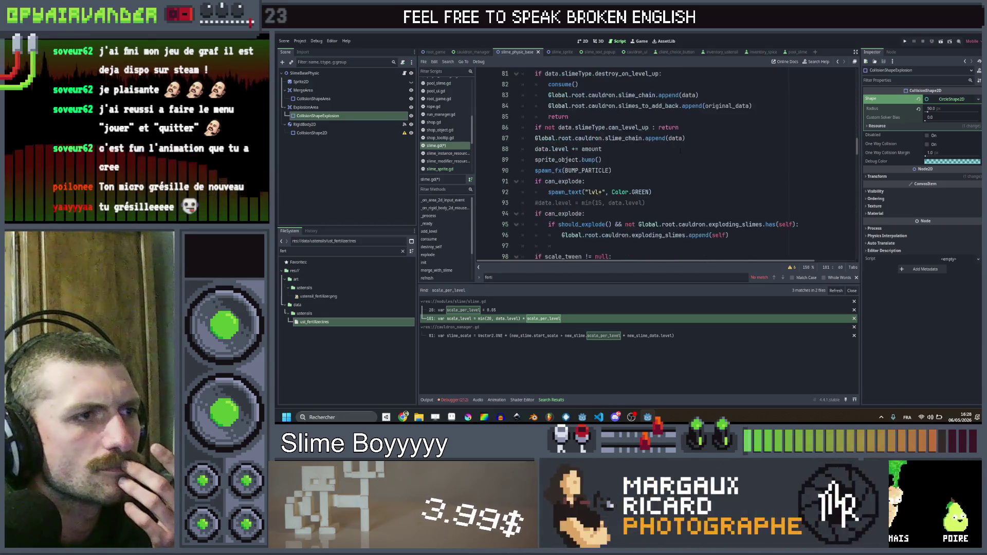
pyautogui.scroll(-13, 680, 150)
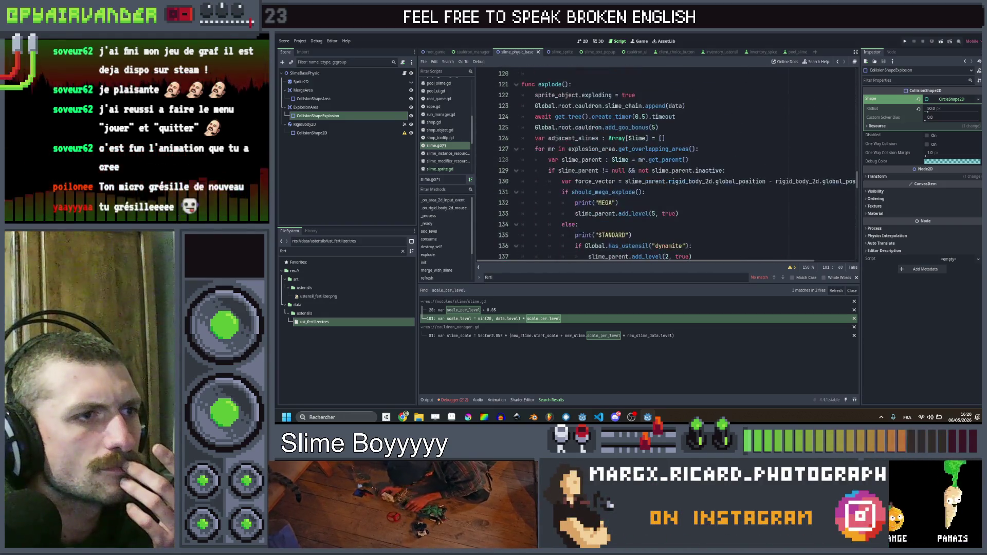
pyautogui.scroll(-13, 669, 164)
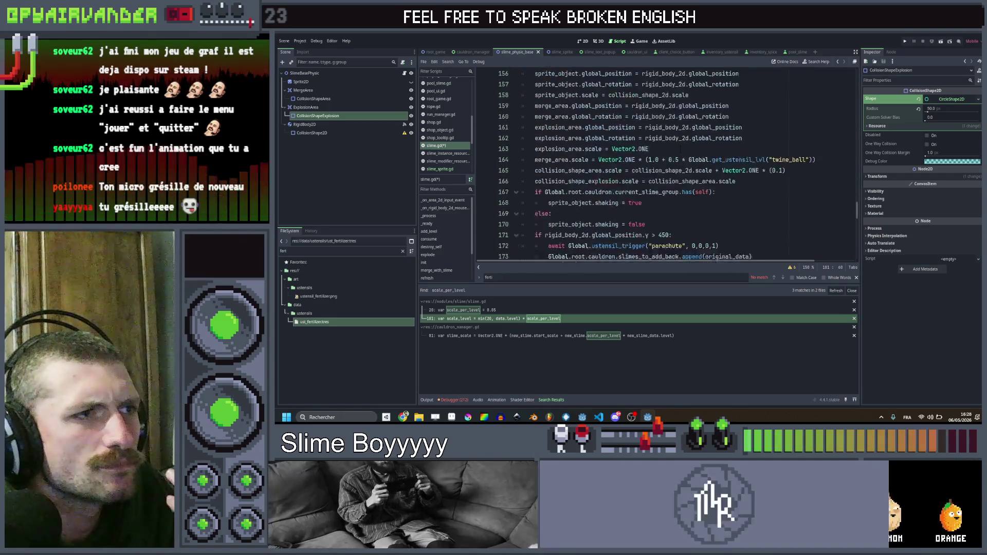
pyautogui.scroll(8, 680, 150)
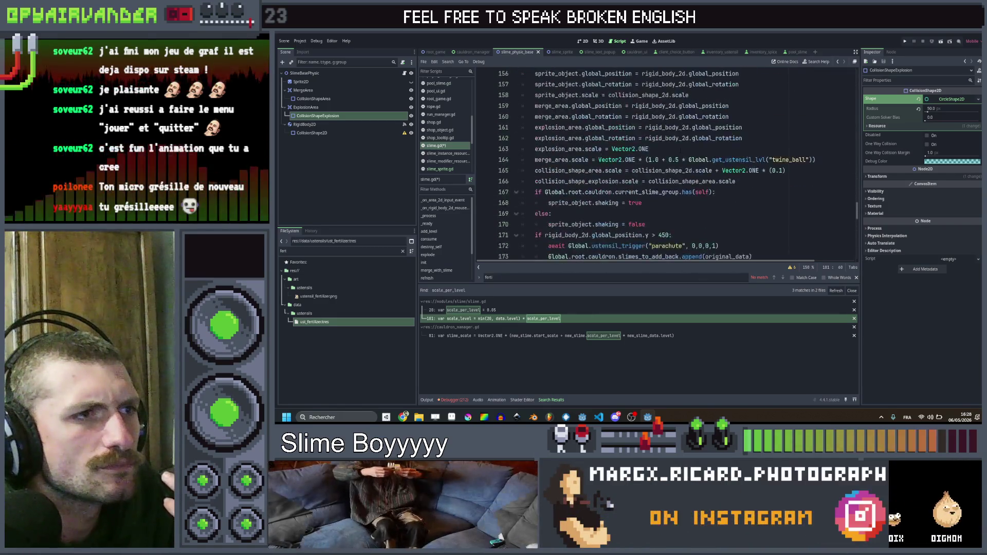
pyautogui.scroll(-2, 680, 150)
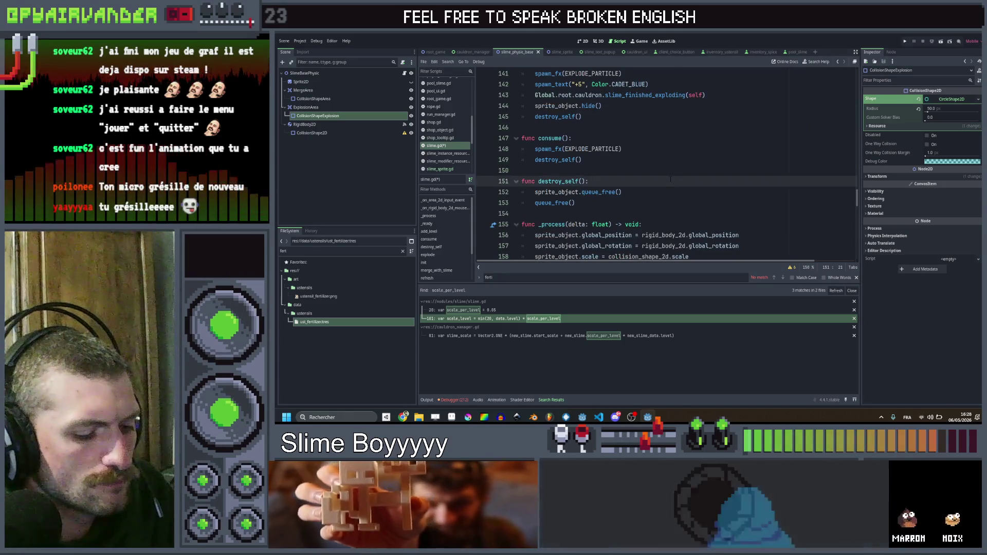
pyautogui.hotkey('ctrl', 'shift', 'f')
# Search the project for get_scale, then _level, and open pool_slime.gd's growth_per_level on line 13.
pyautogui.write('get')
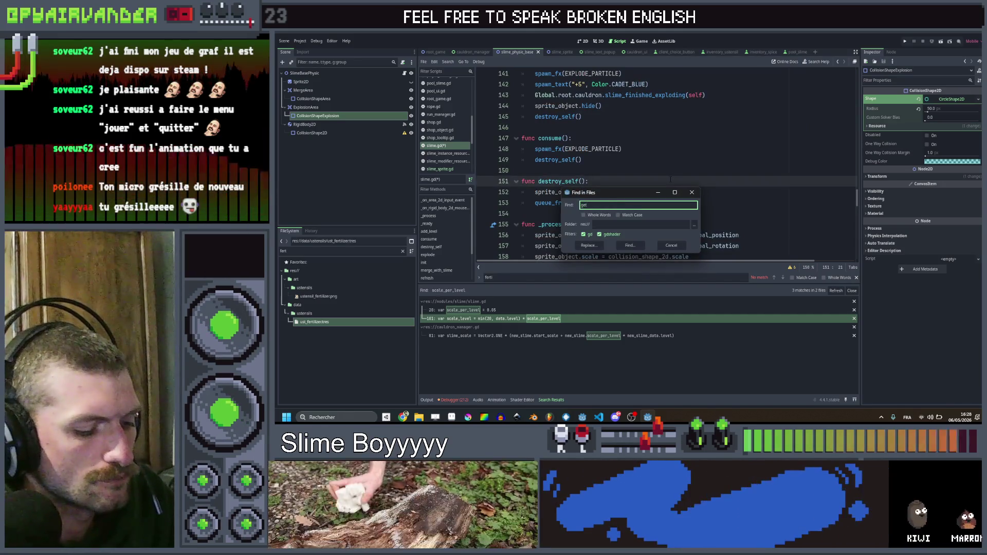
pyautogui.write('_scale')
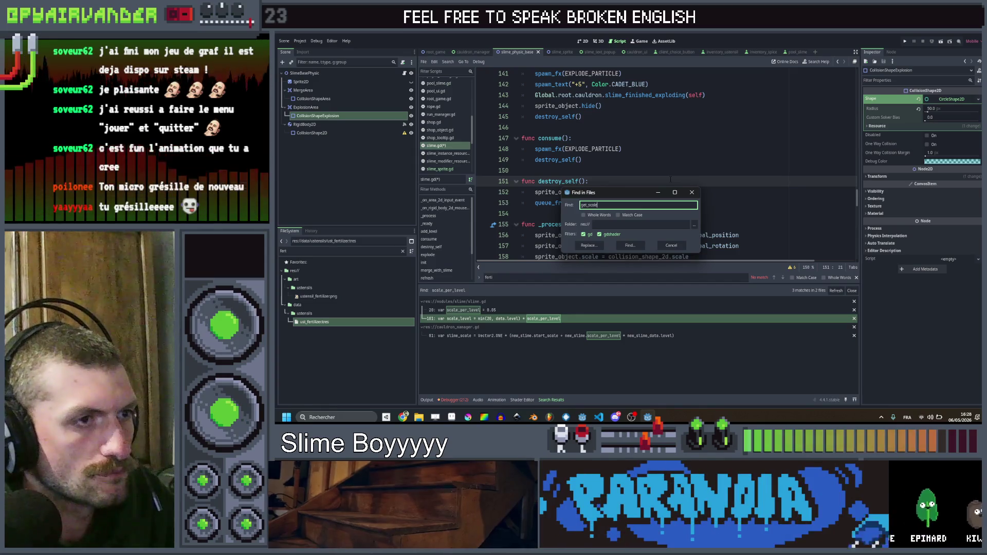
pyautogui.press('Return')
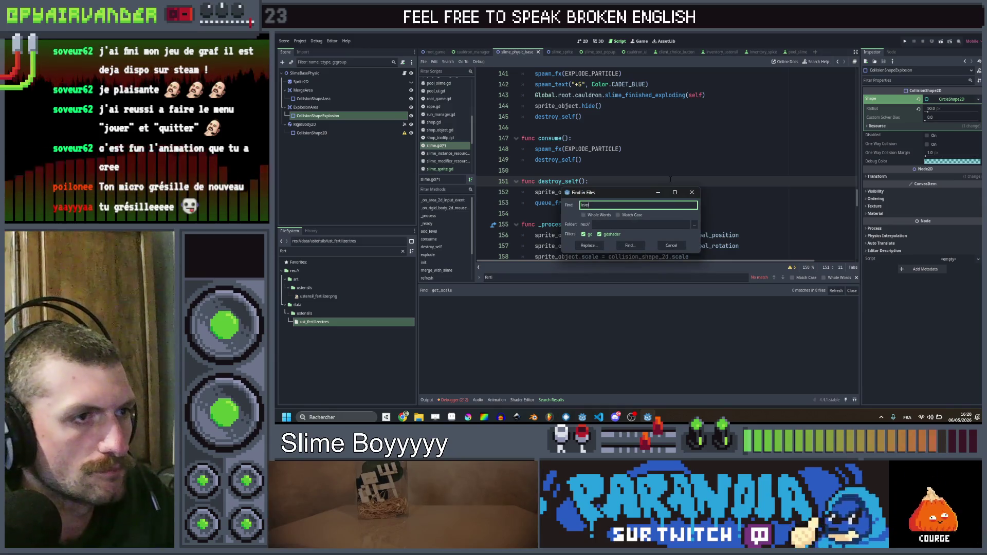
pyautogui.write('l')
pyautogui.press('Return')
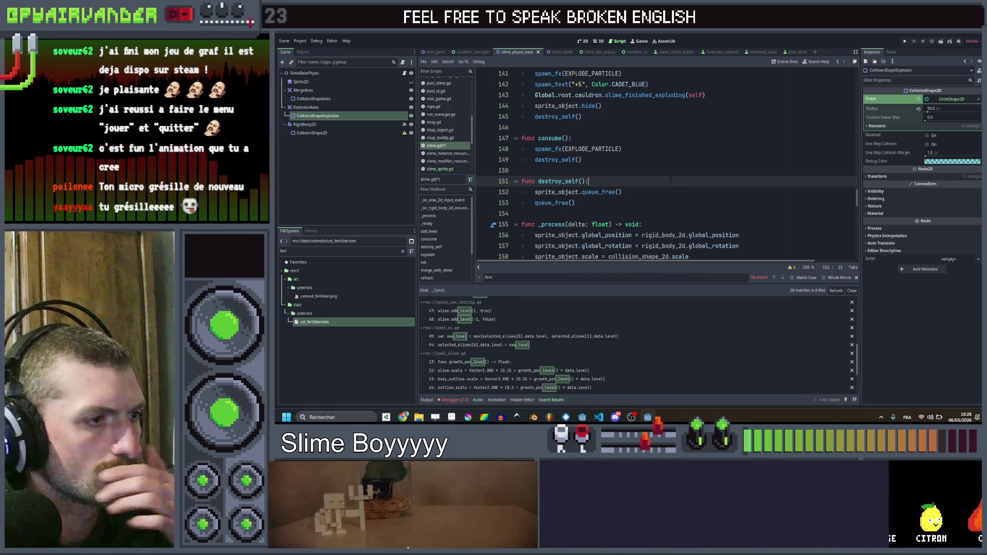
pyautogui.scroll(-5, 539, 329)
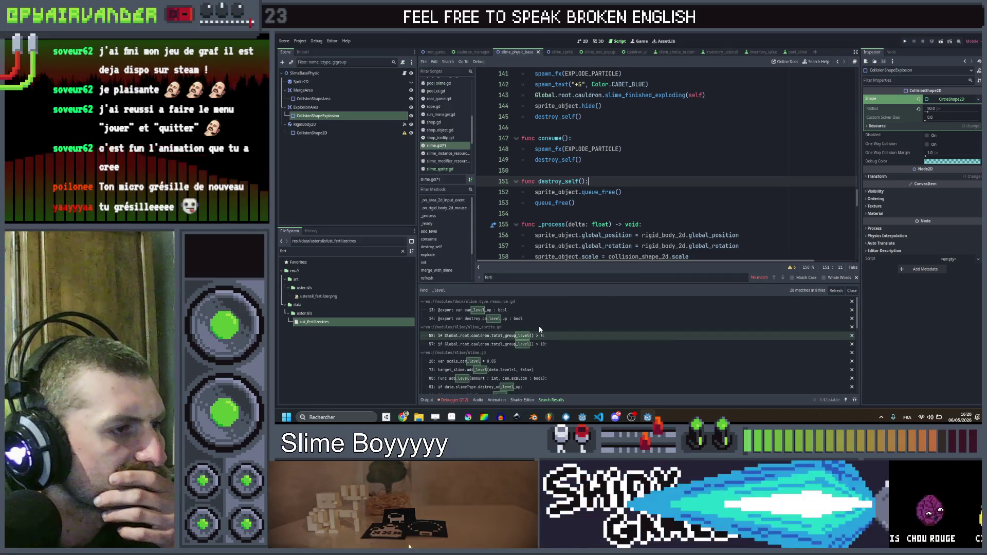
pyautogui.scroll(-3, 541, 316)
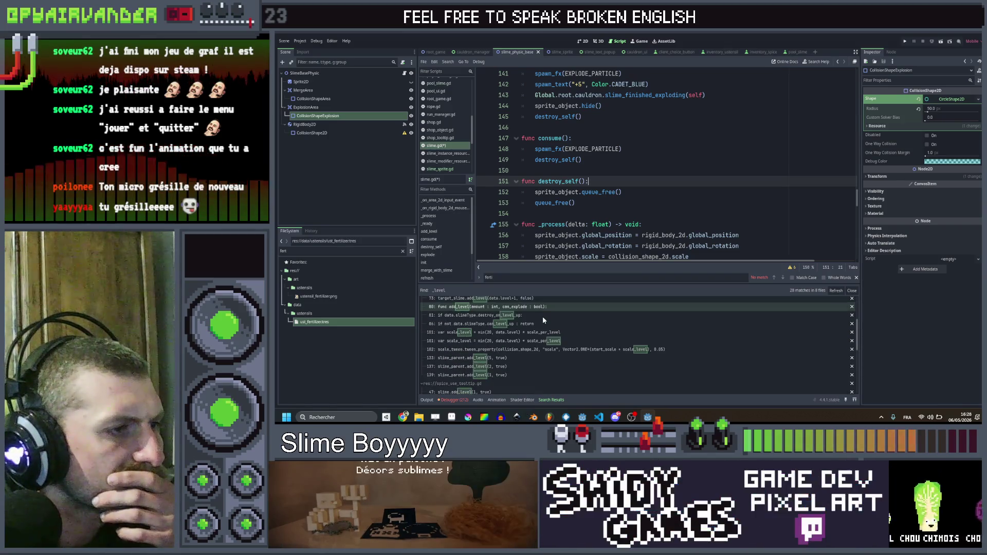
pyautogui.scroll(-5, 542, 319)
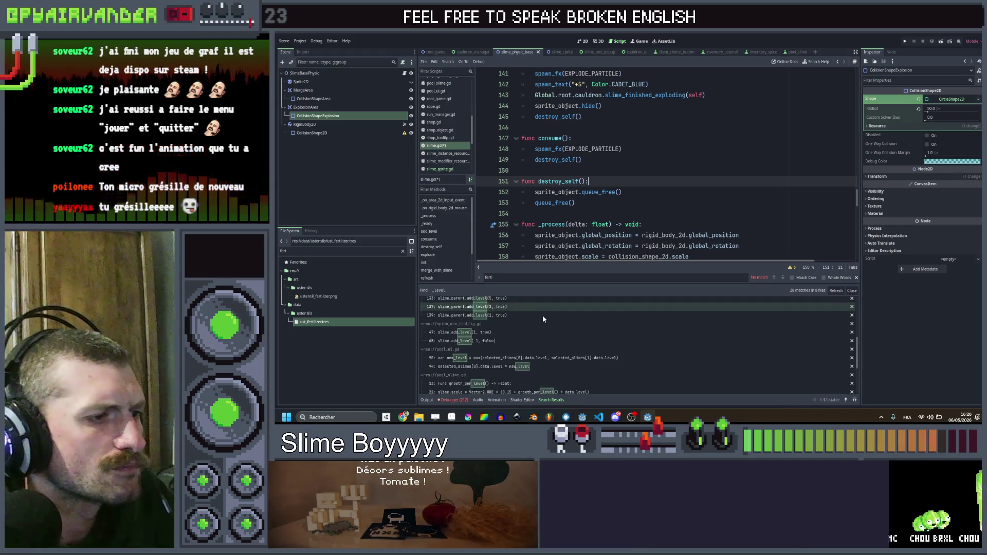
pyautogui.click(511, 324)
pyautogui.scroll(4, 663, 165)
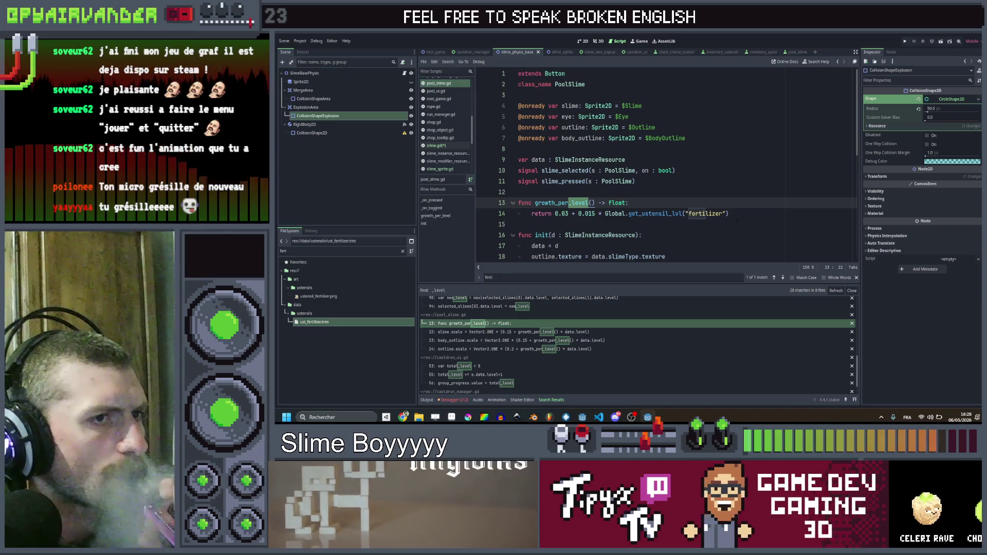
# Remove the fertilizer bonus so growth_per_level returns a flat 0.03, and save pool_slime.gd.
pyautogui.moveTo(736, 221); pyautogui.dragTo(518, 203)
pyautogui.scroll(-3, 518, 203)
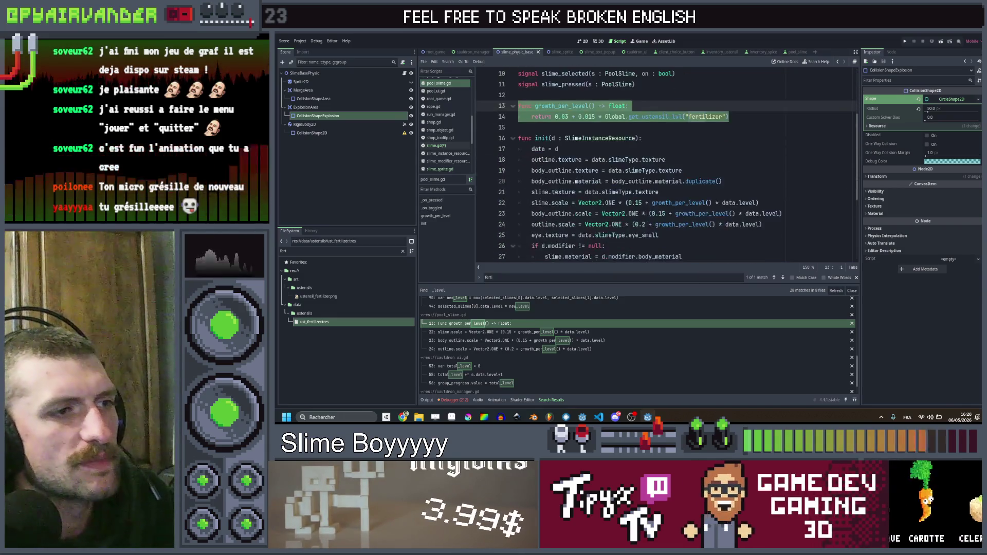
pyautogui.scroll(1, 617, 180)
pyautogui.click(742, 148)
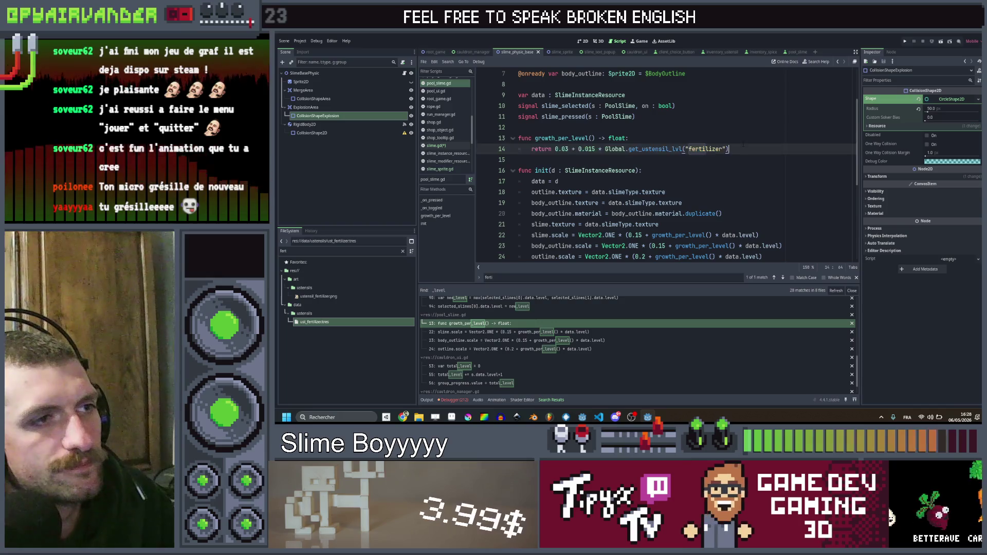
pyautogui.press('BackSpace')
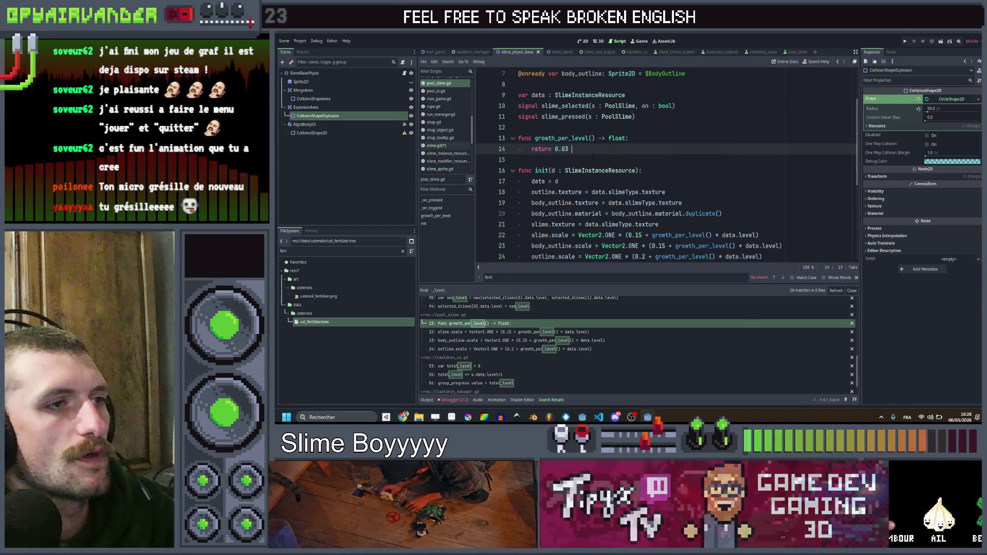
pyautogui.hotkey('ctrl', 's')
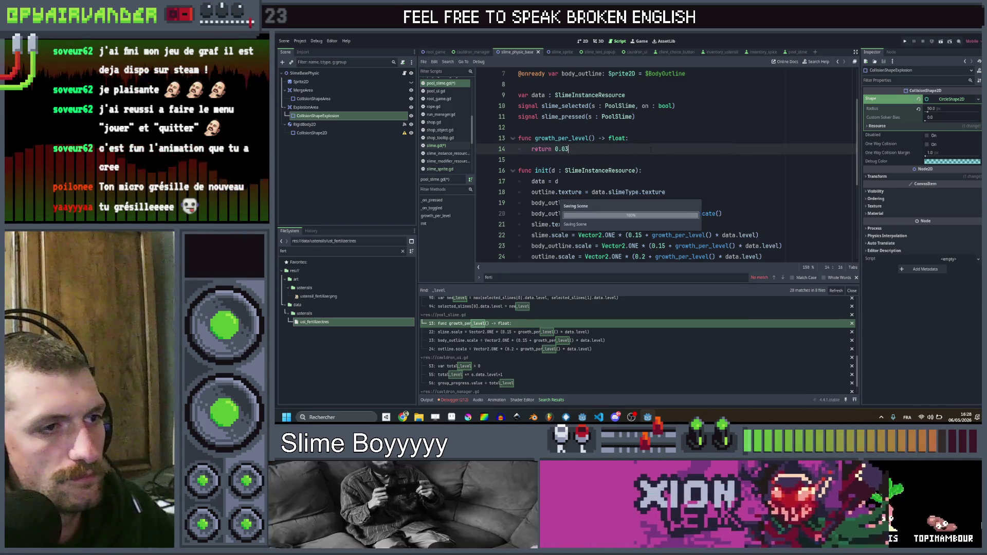
# Open the 'var scale_per_level' declaration in slime.gd from the search results.
pyautogui.scroll(5, 526, 319)
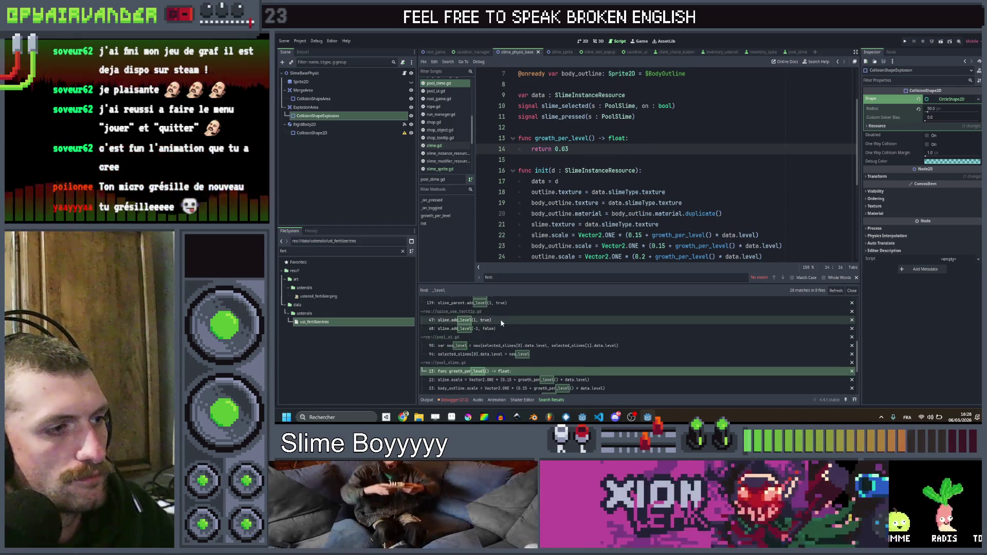
pyautogui.click(498, 314)
pyautogui.scroll(2, 514, 319)
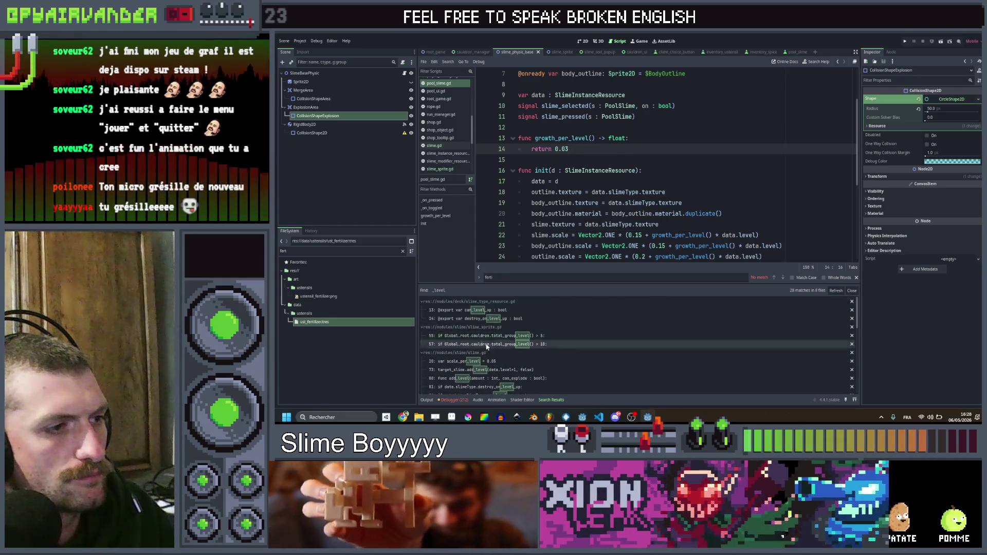
pyautogui.scroll(4, 623, 195)
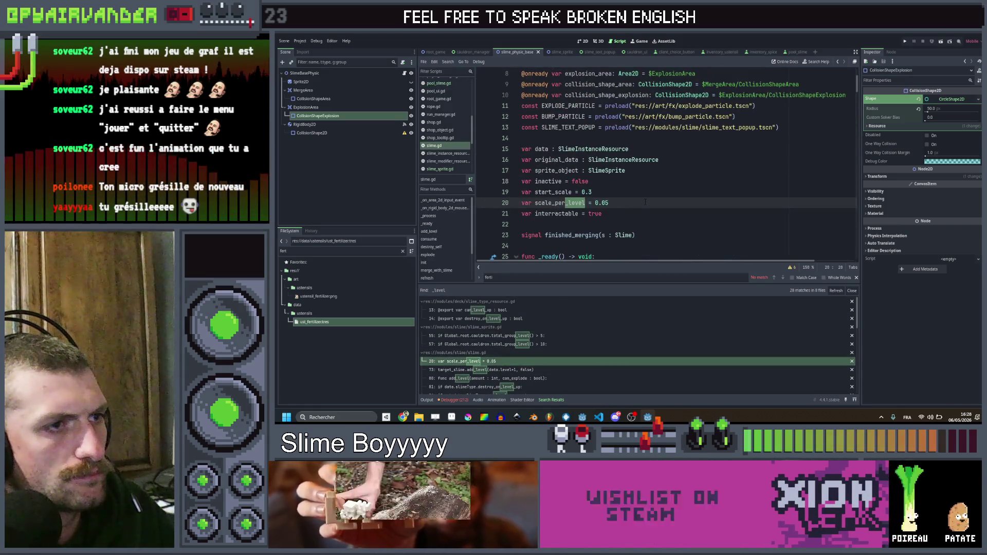
pyautogui.scroll(-1, 645, 202)
pyautogui.click(586, 170)
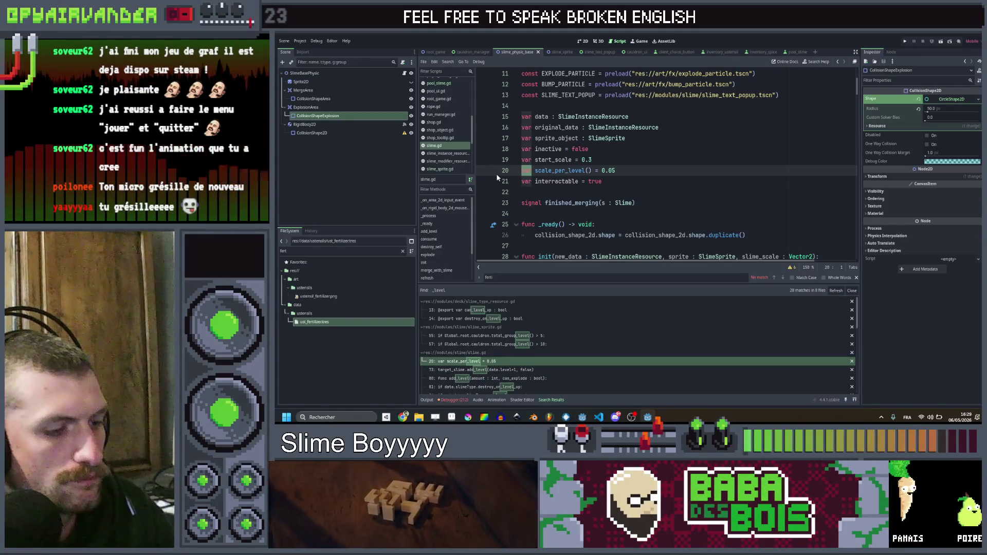
# Change the var declaration to func scale_per_level() -> float, moving 0.05 onto its own body line.
pyautogui.write('func')
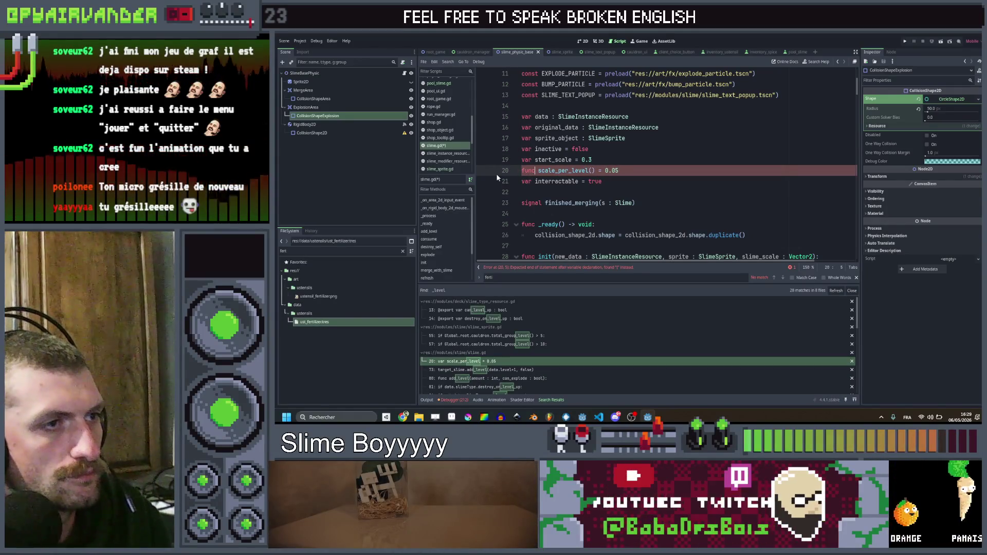
pyautogui.hotkey('alt', 'Down')
pyautogui.hotkey('alt', 'Down')
pyautogui.hotkey('alt', 'Up')
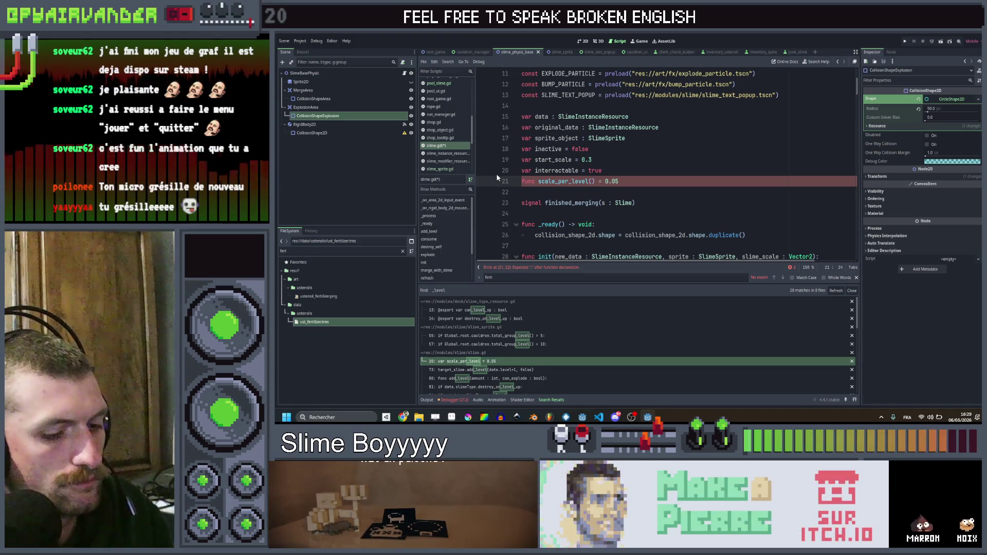
pyautogui.write(': float')
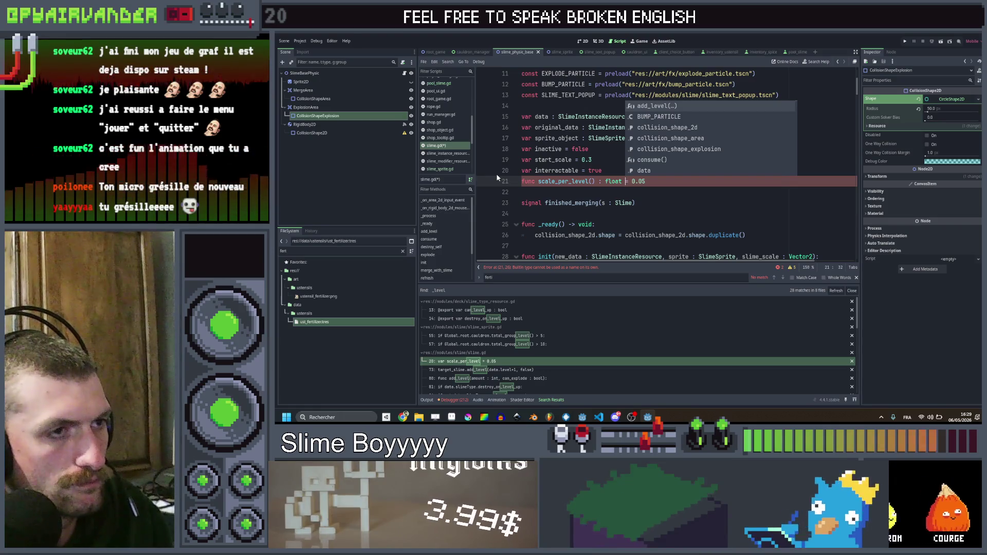
pyautogui.press('BackSpace')
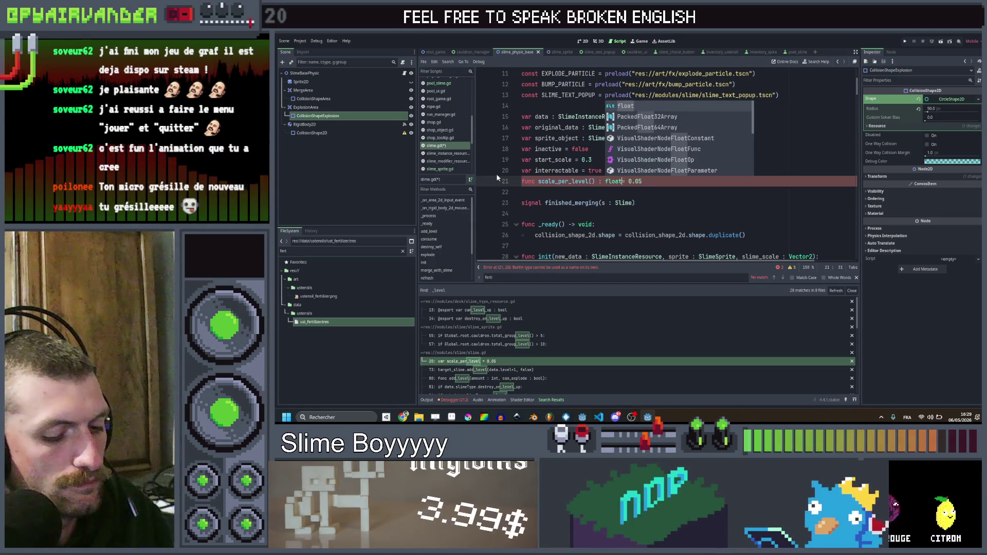
pyautogui.write(':')
pyautogui.press('Return')
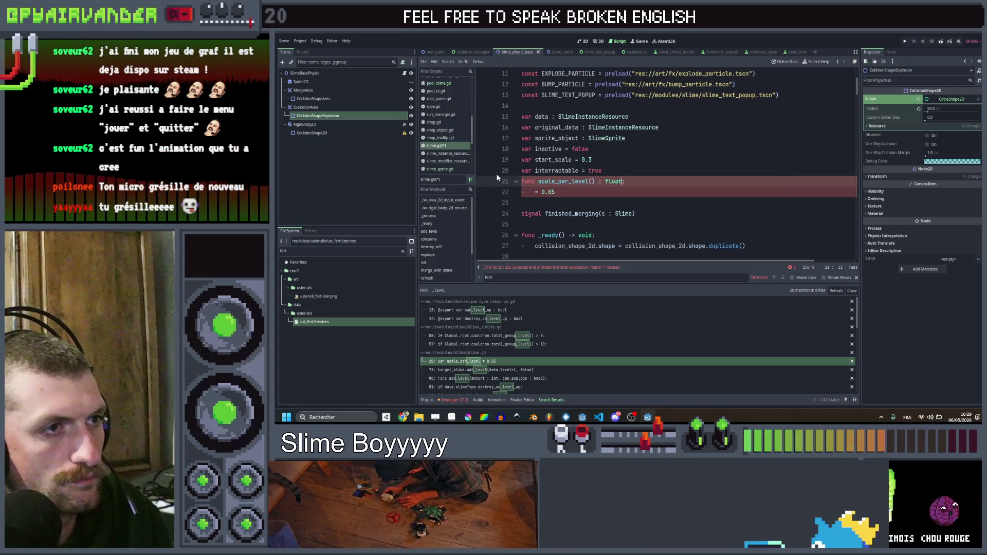
pyautogui.press('Left')
pyautogui.press('Left')
pyautogui.press('Left')
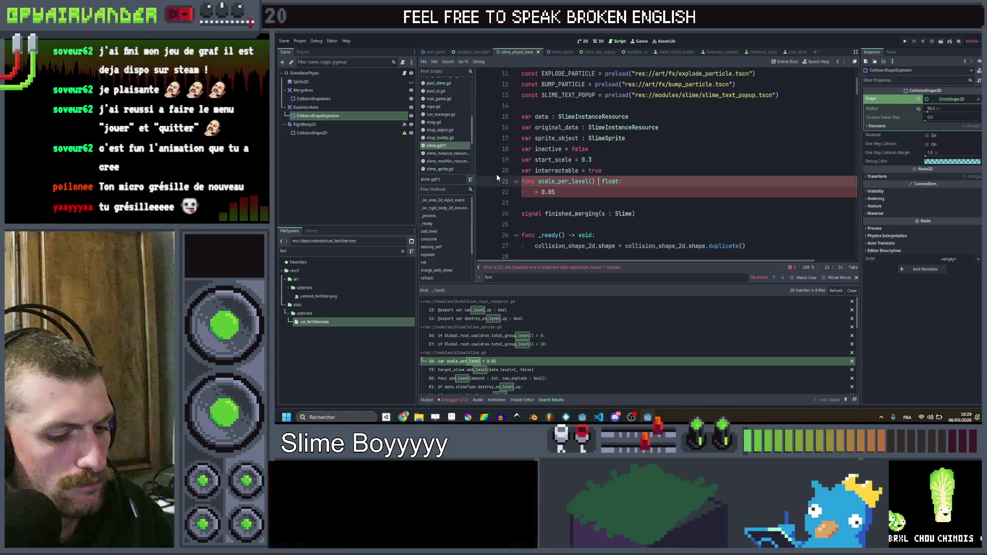
pyautogui.press('BackSpace')
pyautogui.write('->')
# Turn the body into a return statement and remove the stray colon after float.
pyautogui.press('Escape')
pyautogui.press('Down')
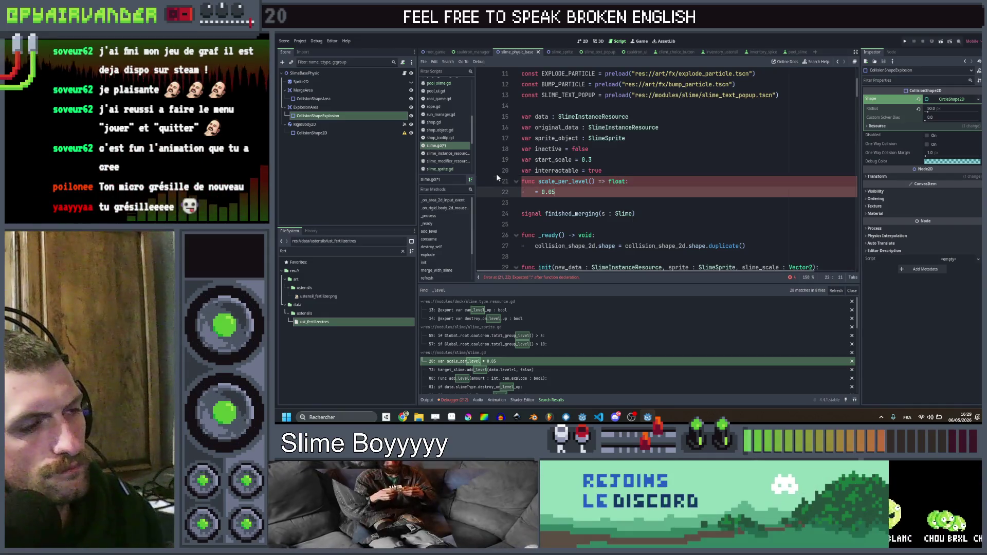
pyautogui.press('Home')
pyautogui.press('Home')
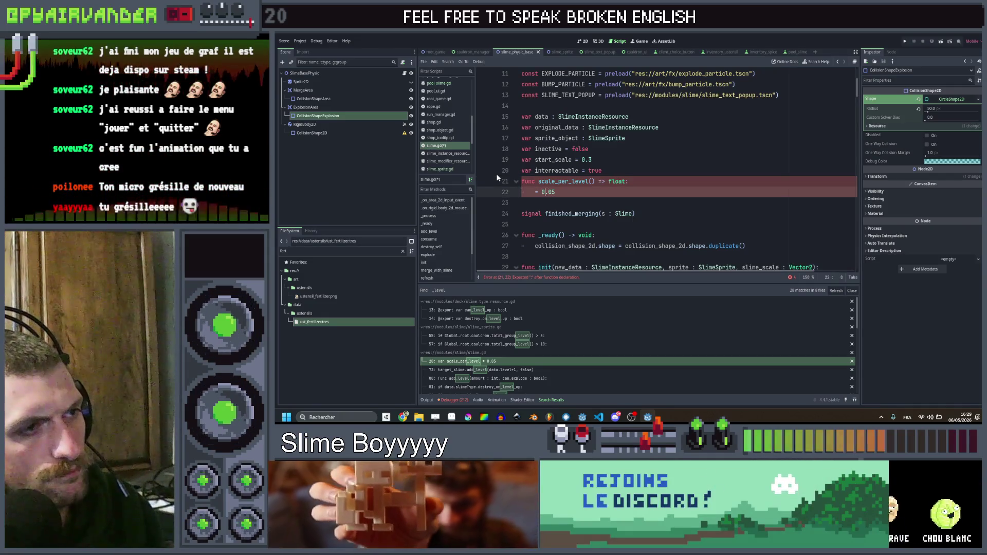
pyautogui.press('Left')
pyautogui.press('Left')
pyautogui.press('Left')
pyautogui.press('Delete')
pyautogui.write('return')
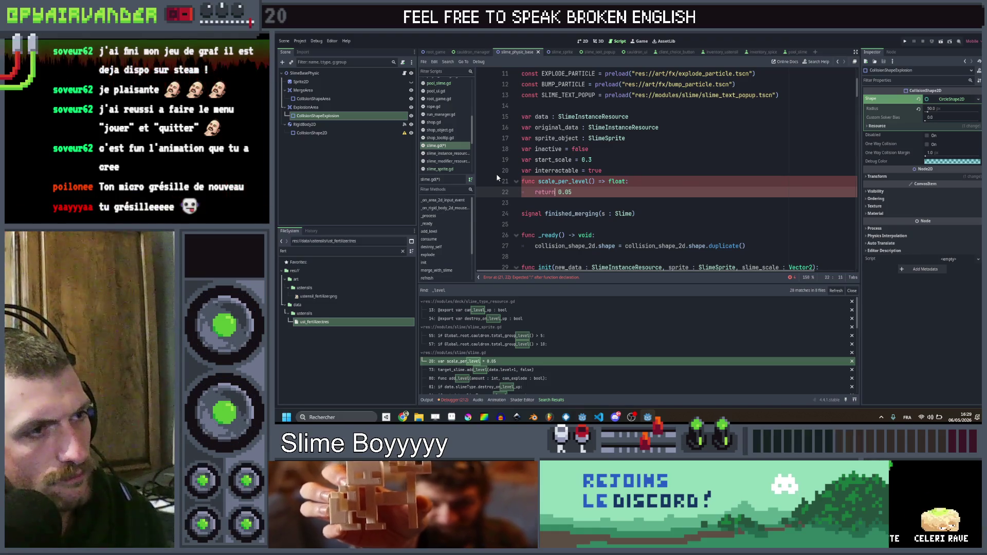
pyautogui.press('End')
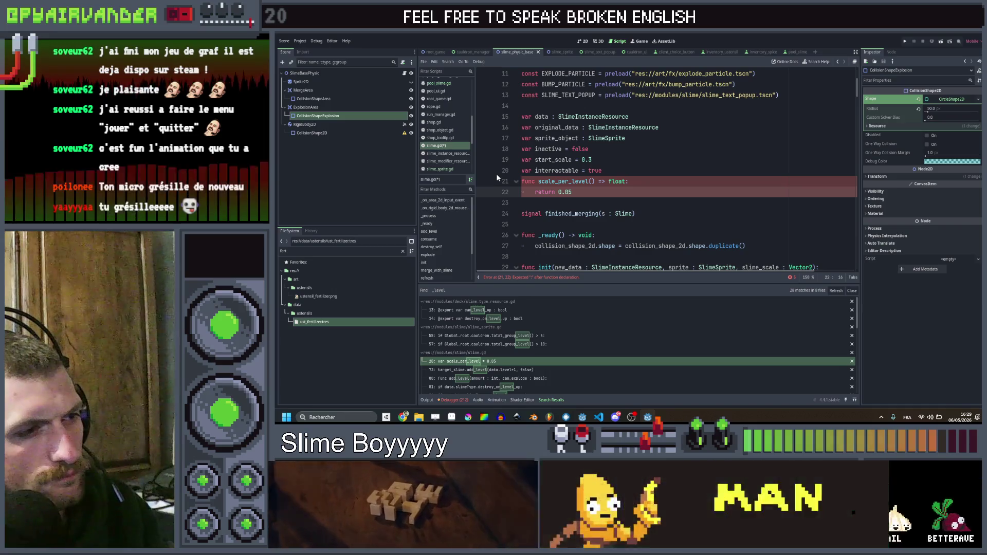
pyautogui.press('Up')
pyautogui.press('Right')
pyautogui.press('Right')
pyautogui.press('Right')
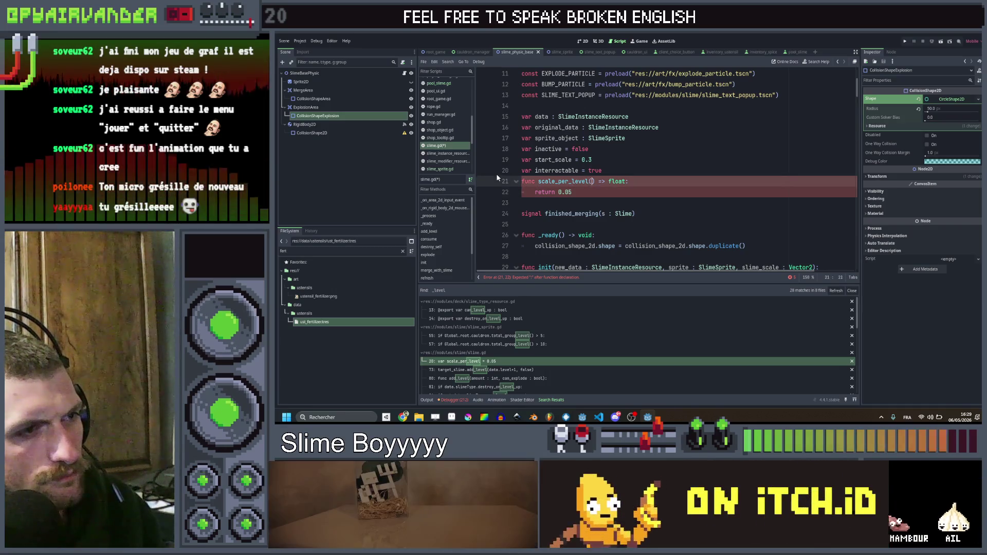
pyautogui.press('Right')
pyautogui.press('Right')
pyautogui.press('Right')
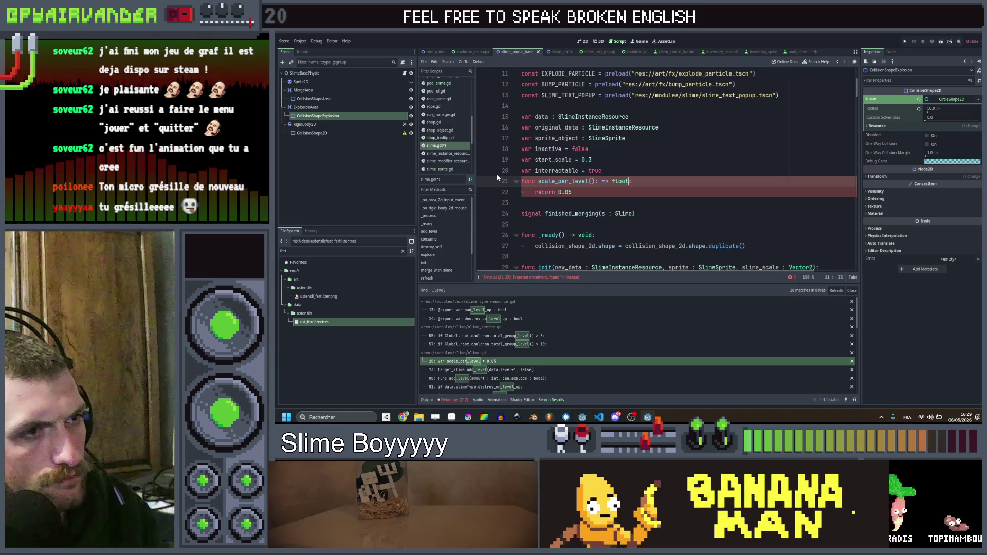
pyautogui.press('BackSpace')
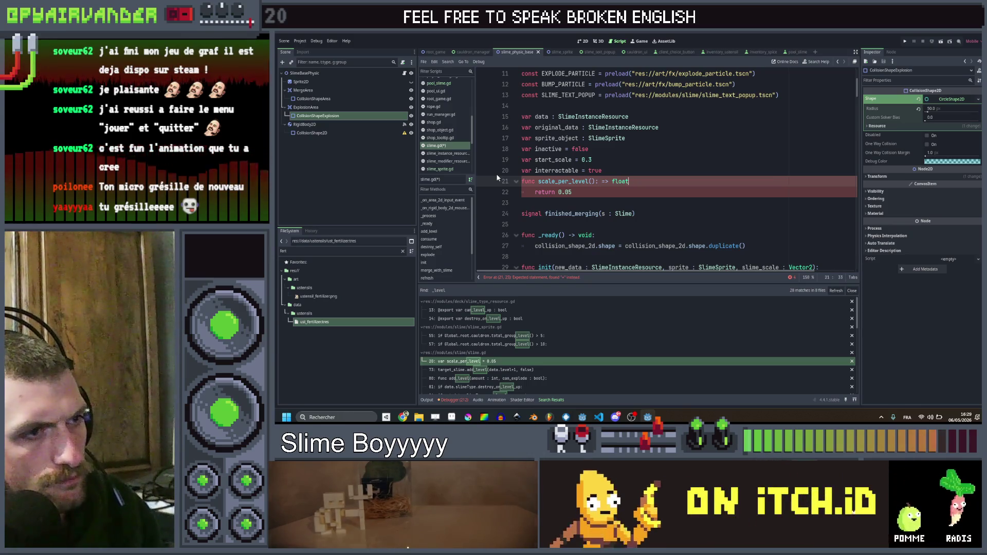
pyautogui.press('Left')
pyautogui.press('Left')
pyautogui.press('Left')
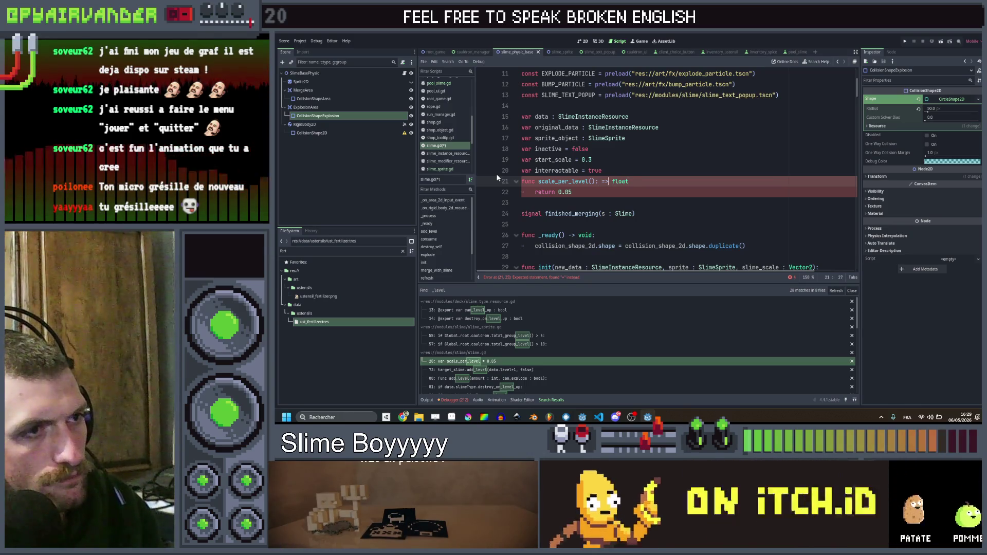
pyautogui.press('Right')
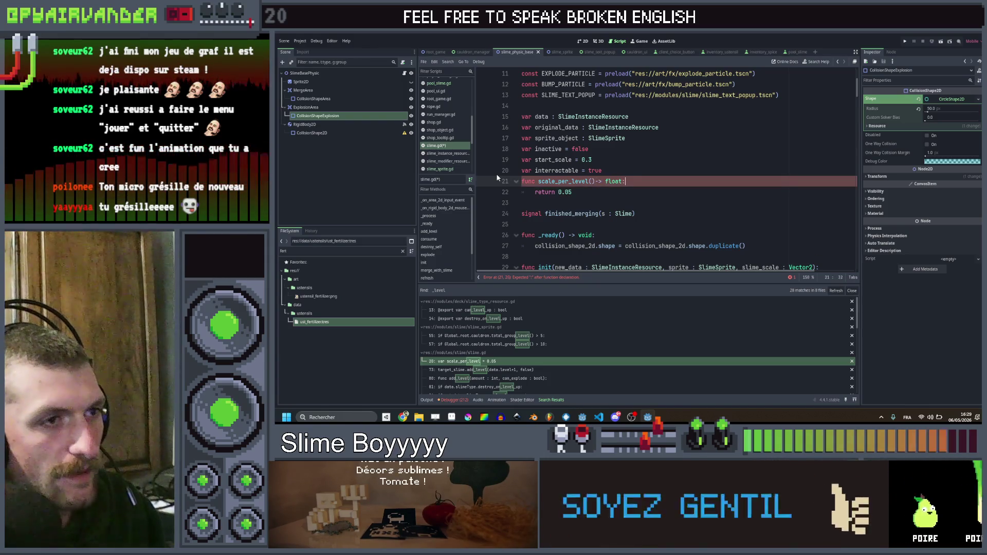
pyautogui.press('Down')
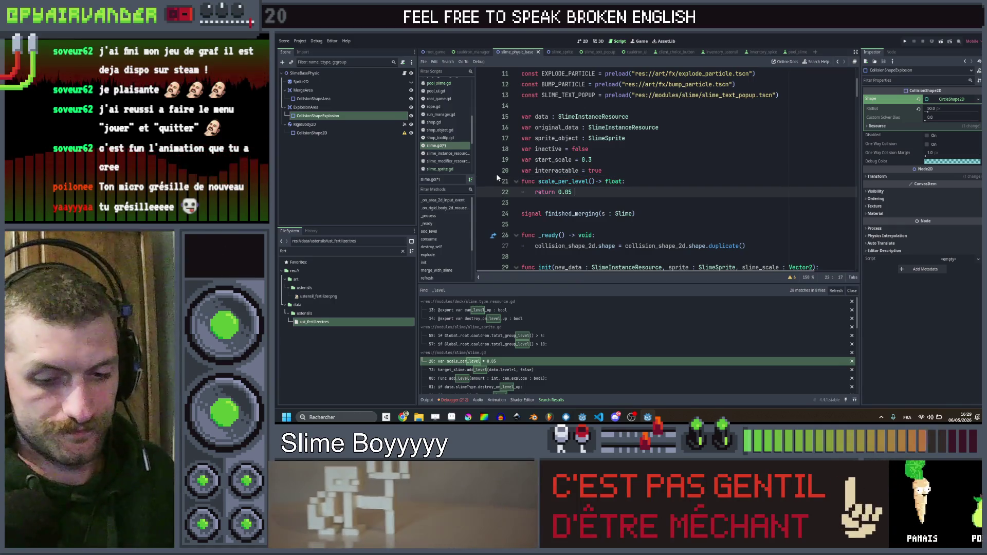
# Make it return 0.05 + 0.25 * Global.get_ustensil_lvl("fertilizer") and save slime.gd.
pyautogui.write('+ 0.25 * ')
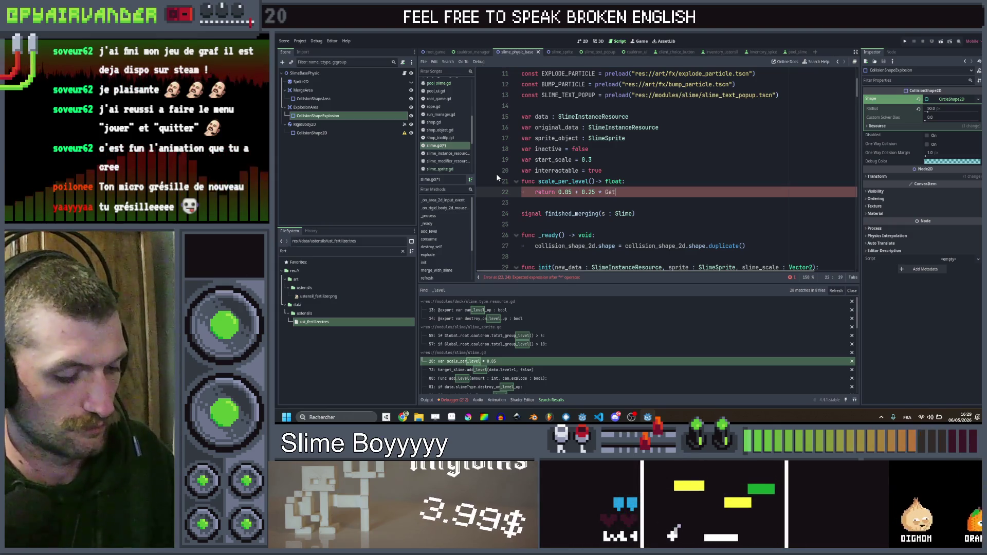
pyautogui.write('Ge')
pyautogui.press('BackSpace')
pyautogui.write('lobal')
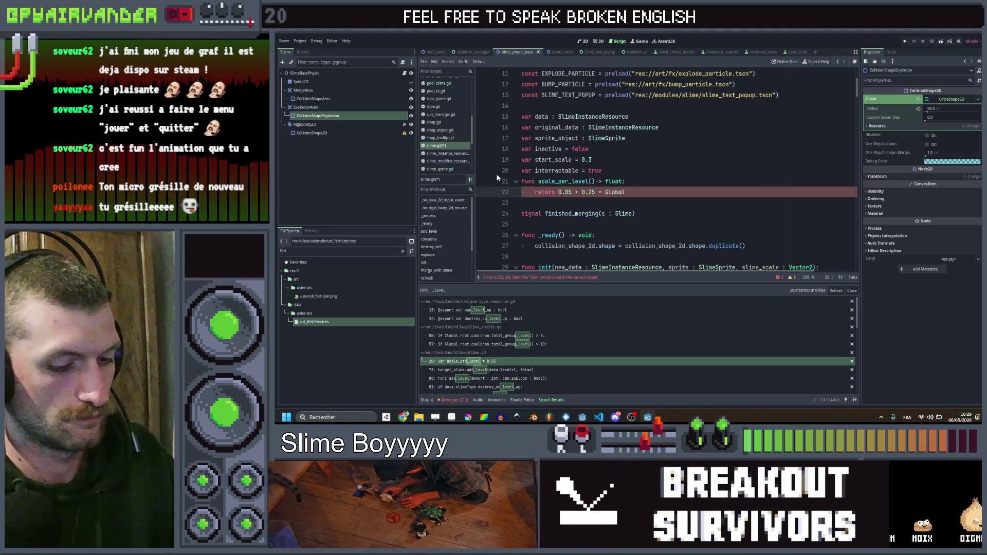
pyautogui.write('.get')
pyautogui.press('Return')
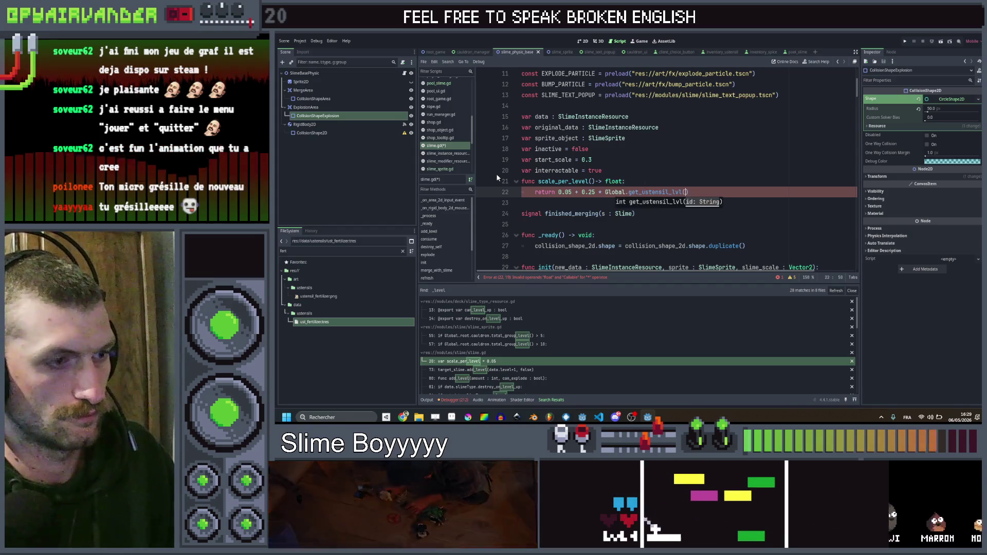
pyautogui.write('"fertilizer"')
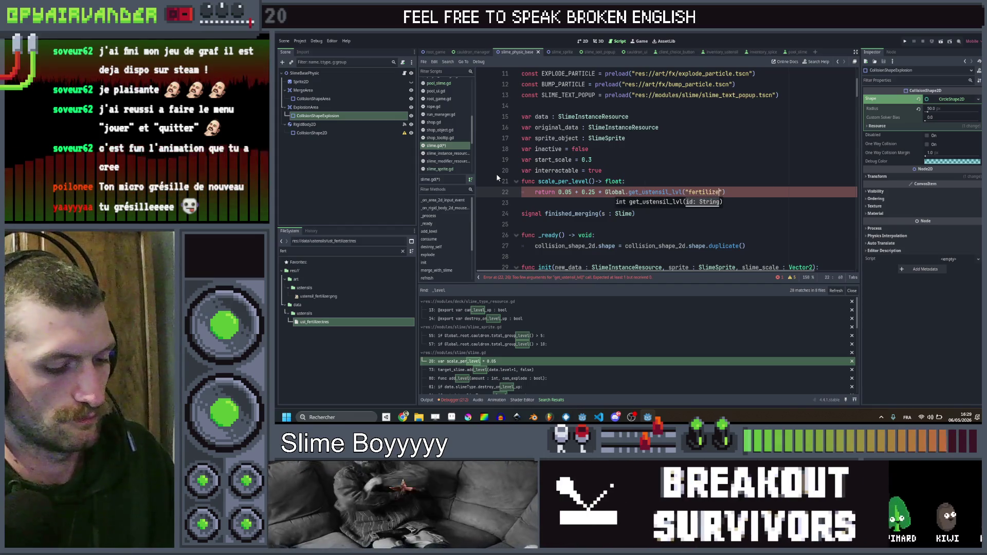
pyautogui.hotkey('ctrl', 's')
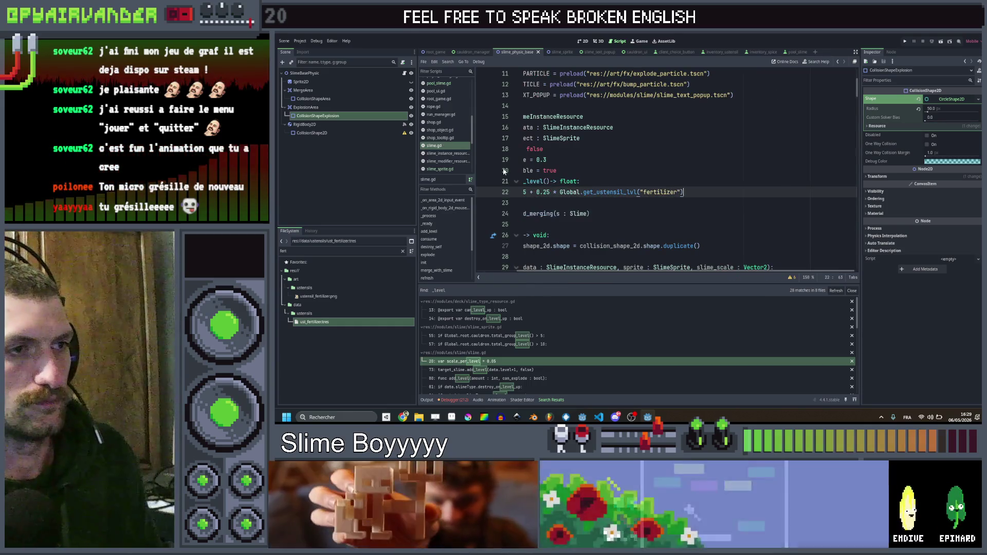
pyautogui.press('Up')
pyautogui.press('Up')
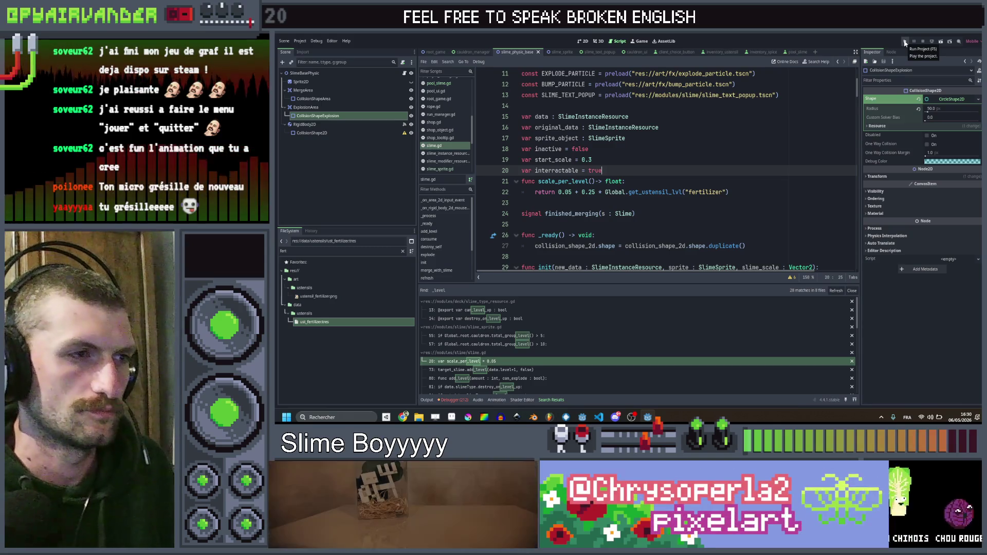
# Search the project for scale_per_level and check its use on slime.gd line 102.
pyautogui.doubleClick(555, 181)
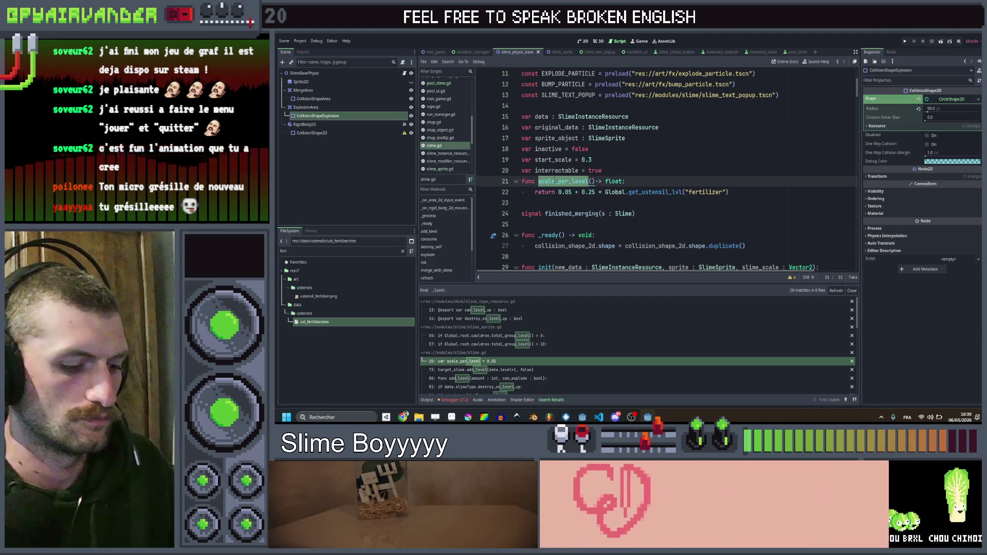
pyautogui.hotkey('ctrl', 'shift', 'f')
pyautogui.press('Return')
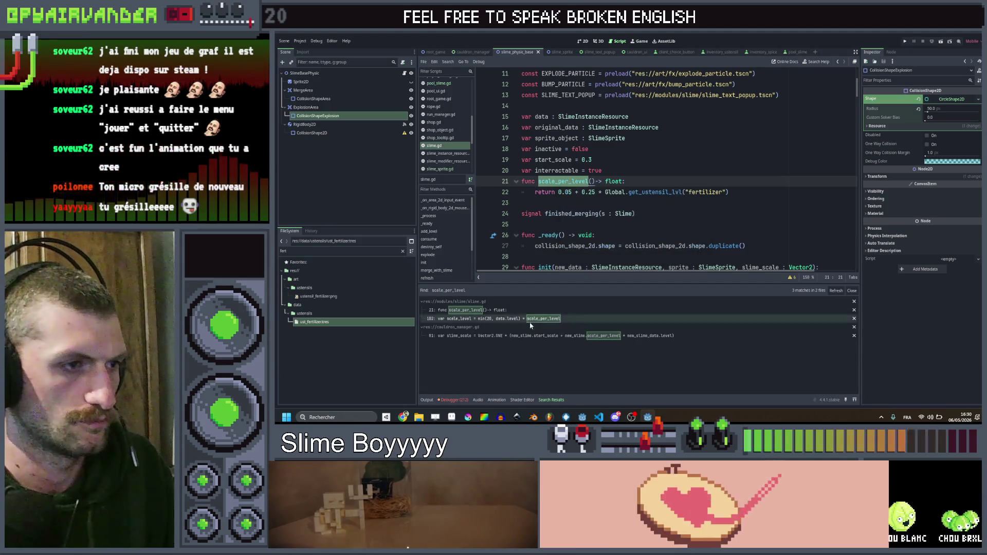
pyautogui.click(494, 319)
pyautogui.click(720, 267)
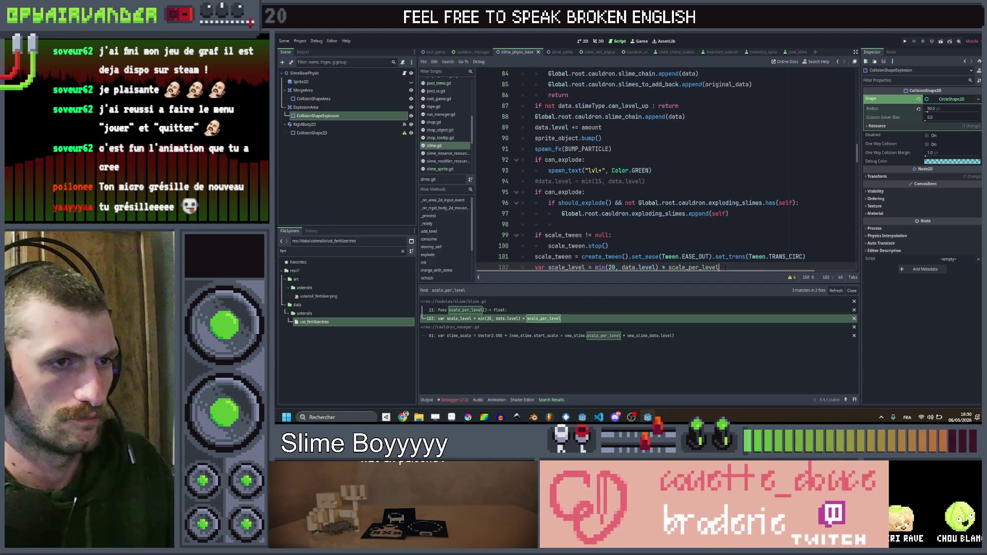
# Add () after scale_per_level on cauldron_manager.gd line 81 and run the project.
pyautogui.click(627, 336)
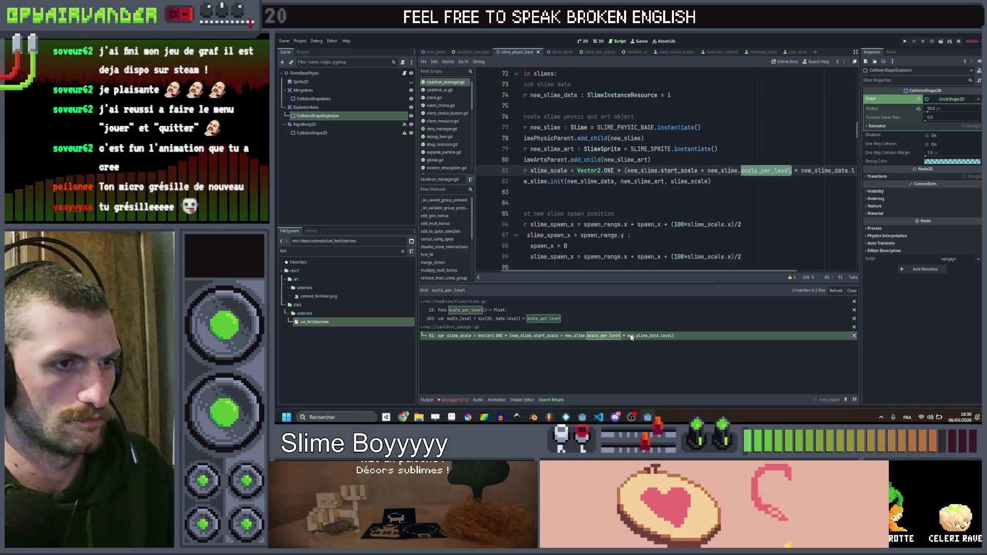
pyautogui.click(792, 170)
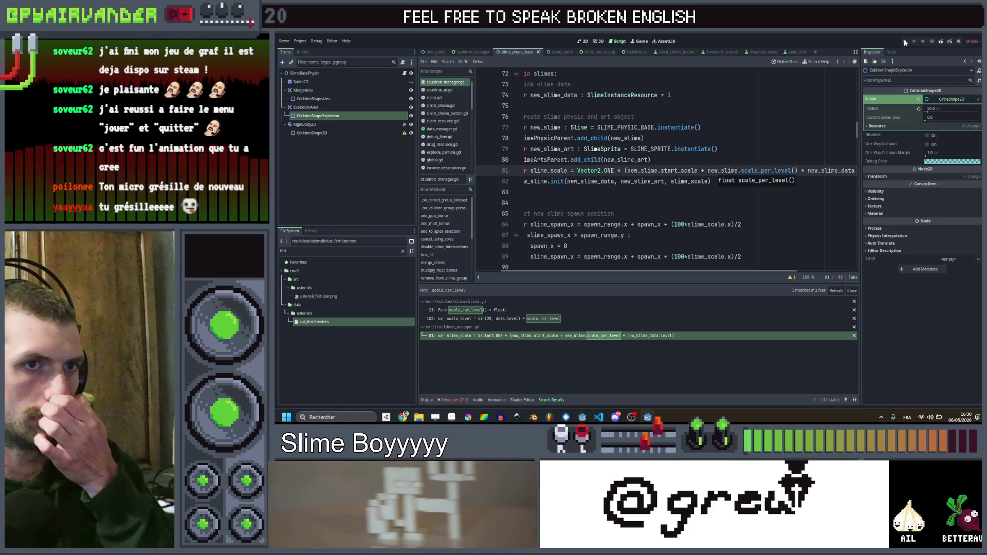
pyautogui.click(905, 42)
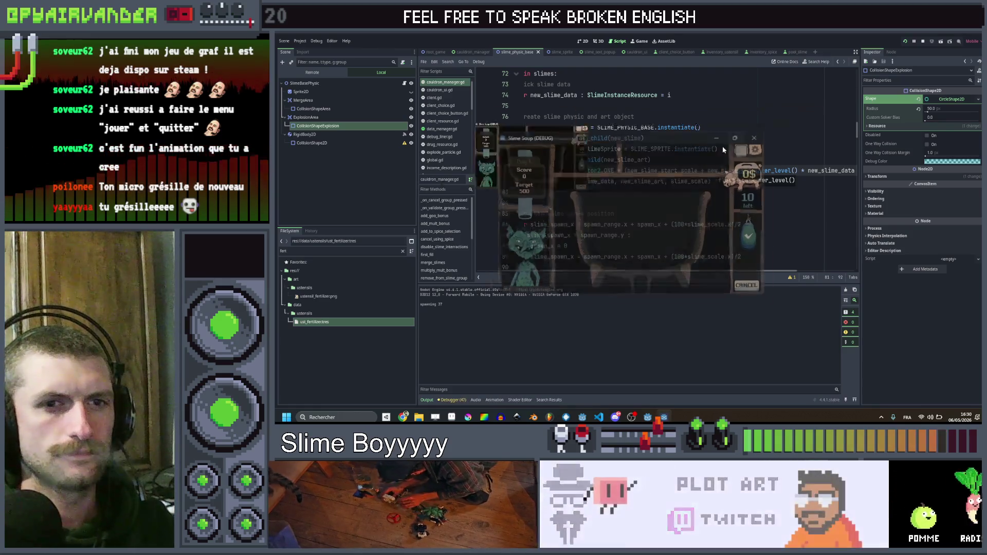
# Maximize the game window and merge chains of teal and red slimes.
pyautogui.click(724, 145)
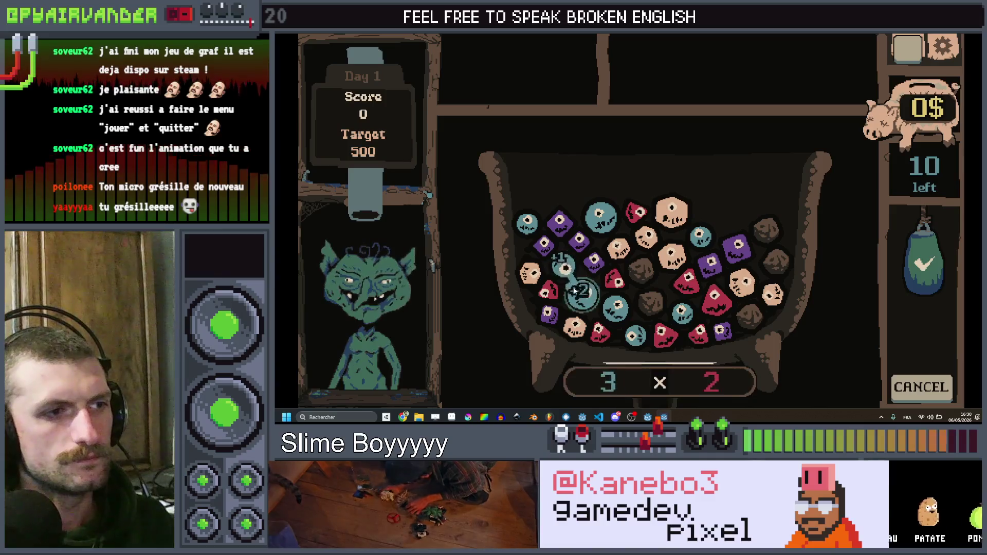
pyautogui.moveTo(621, 312); pyautogui.dragTo(759, 315)
pyautogui.click(922, 276)
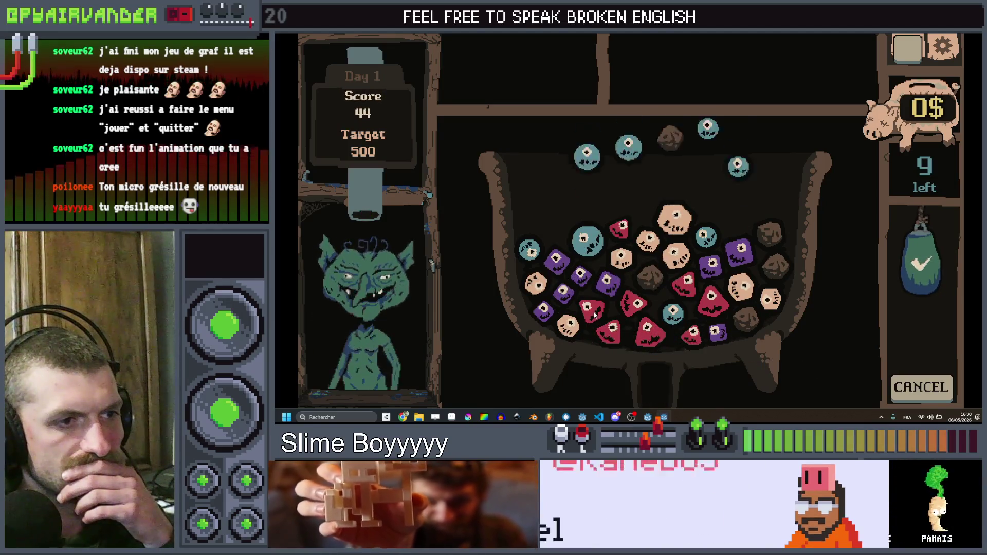
pyautogui.moveTo(592, 313)
pyautogui.mouseDown()
pyautogui.moveTo(647, 333)
pyautogui.moveTo(634, 306)
pyautogui.mouseUp()
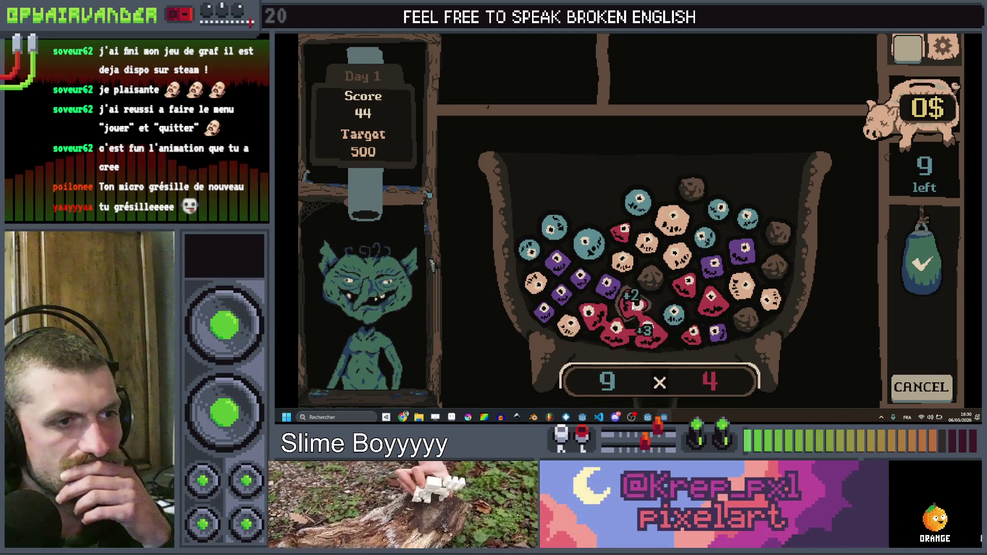
pyautogui.click(922, 272)
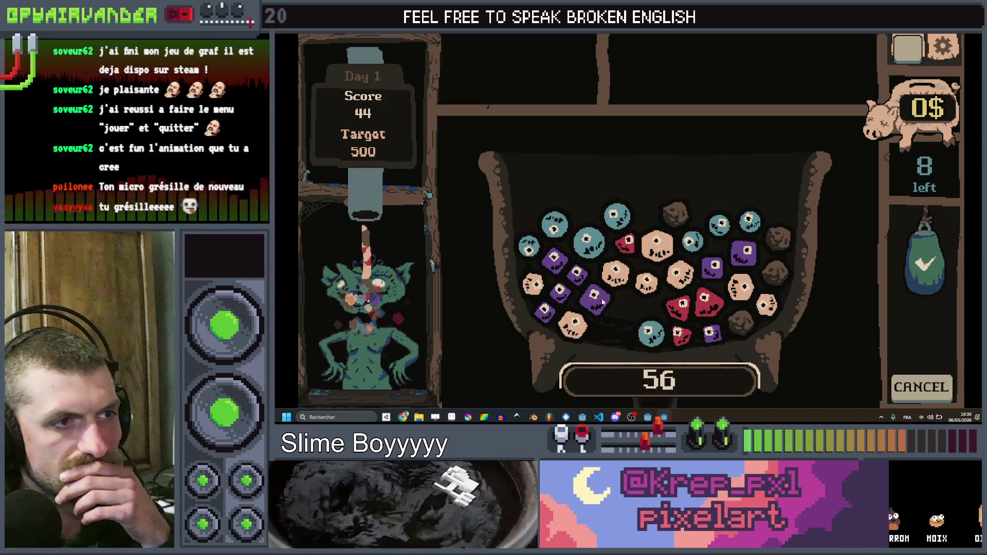
# Chain and merge purple, peach and red slimes until the score reaches 503 of 500.
pyautogui.click(546, 315)
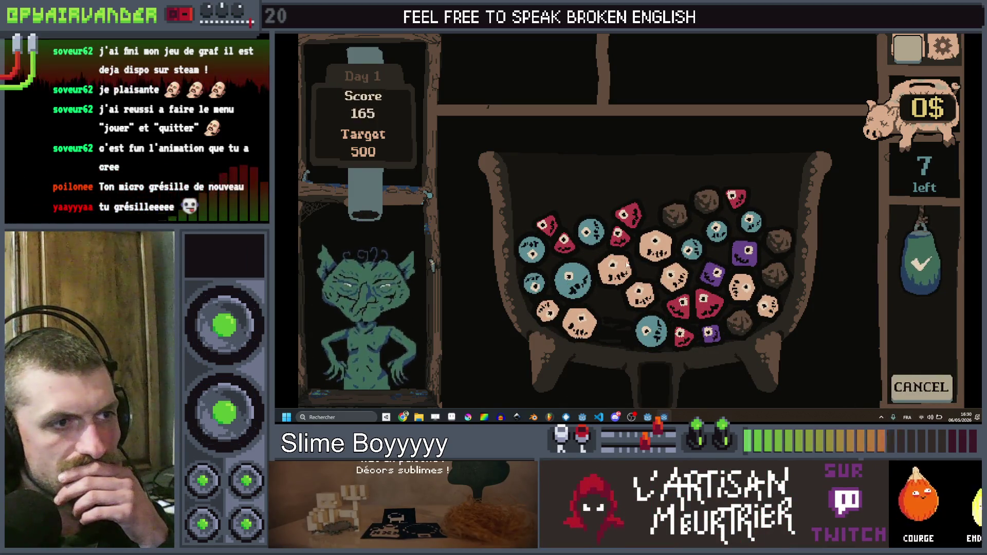
pyautogui.click(667, 271)
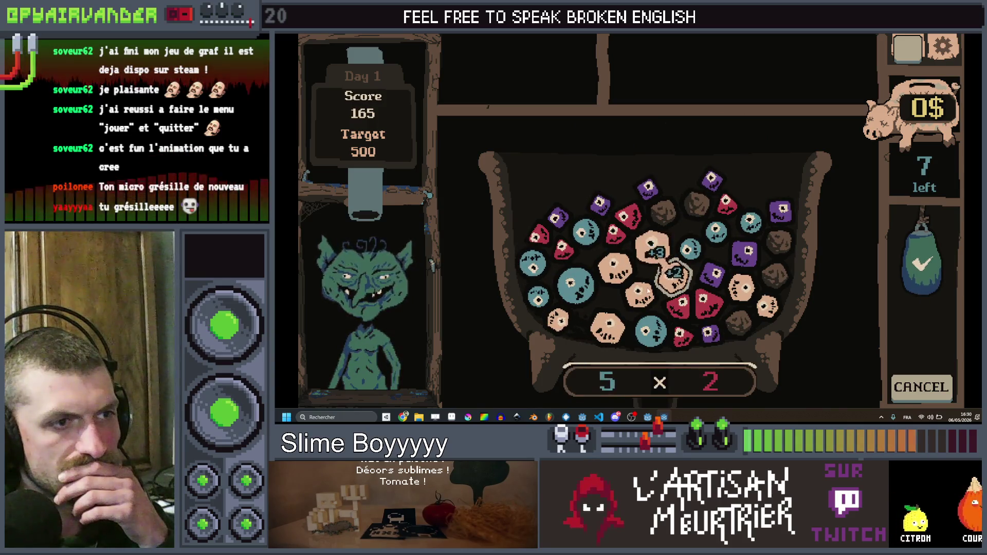
pyautogui.moveTo(610, 341); pyautogui.dragTo(652, 248)
pyautogui.moveTo(640, 292)
pyautogui.mouseDown()
pyautogui.moveTo(572, 327)
pyautogui.moveTo(610, 332)
pyautogui.mouseUp()
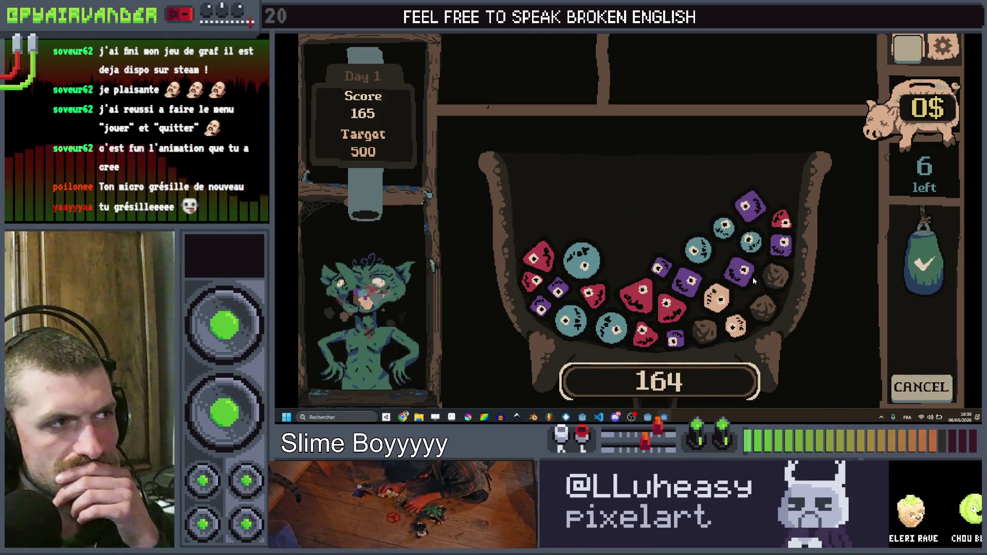
pyautogui.moveTo(597, 301)
pyautogui.mouseDown()
pyautogui.moveTo(635, 293)
pyautogui.moveTo(663, 306)
pyautogui.moveTo(643, 336)
pyautogui.mouseUp()
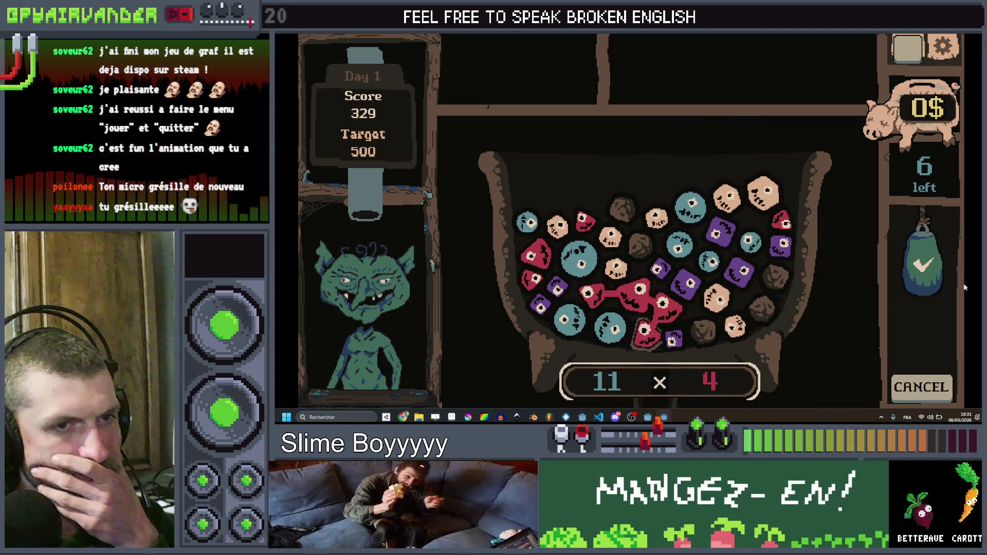
pyautogui.click(923, 265)
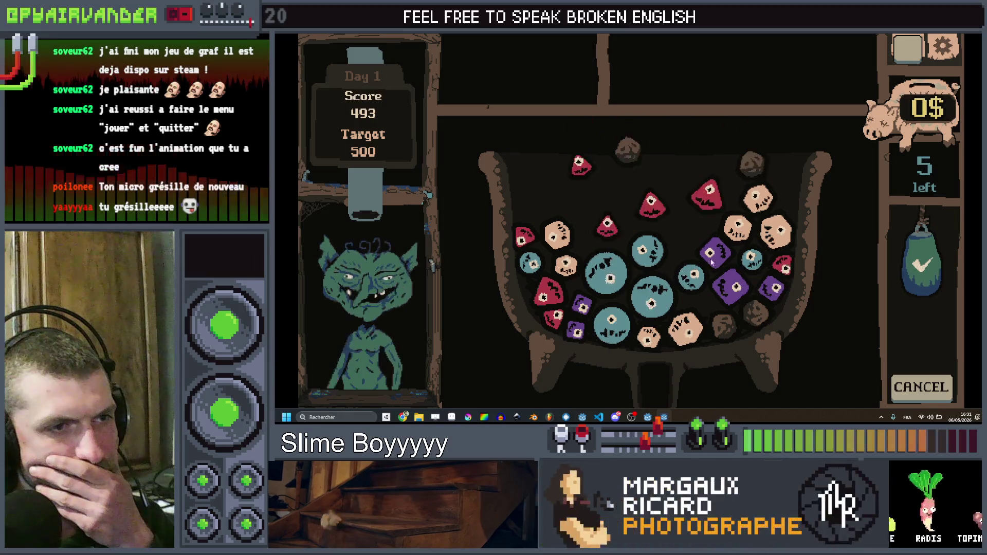
pyautogui.moveTo(647, 232); pyautogui.dragTo(687, 244)
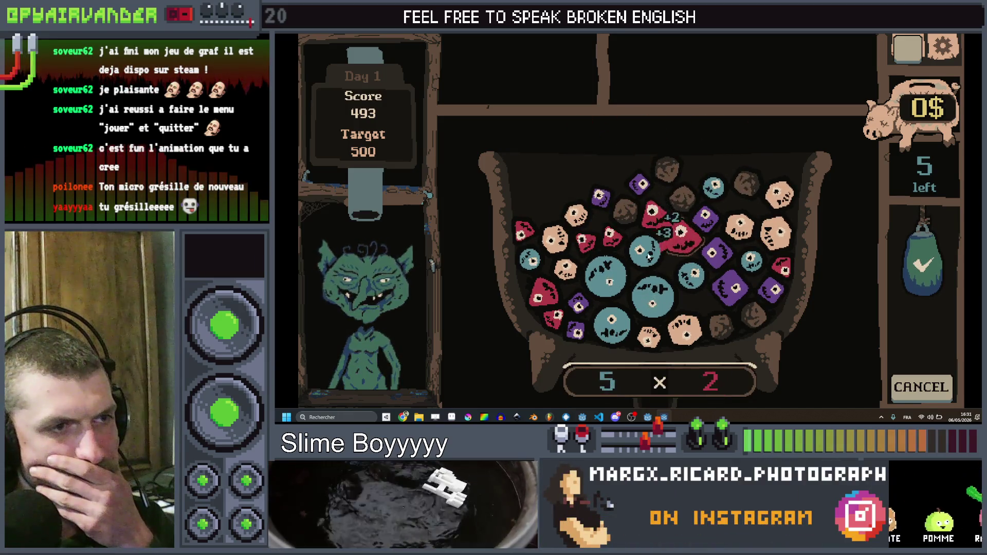
pyautogui.click(923, 265)
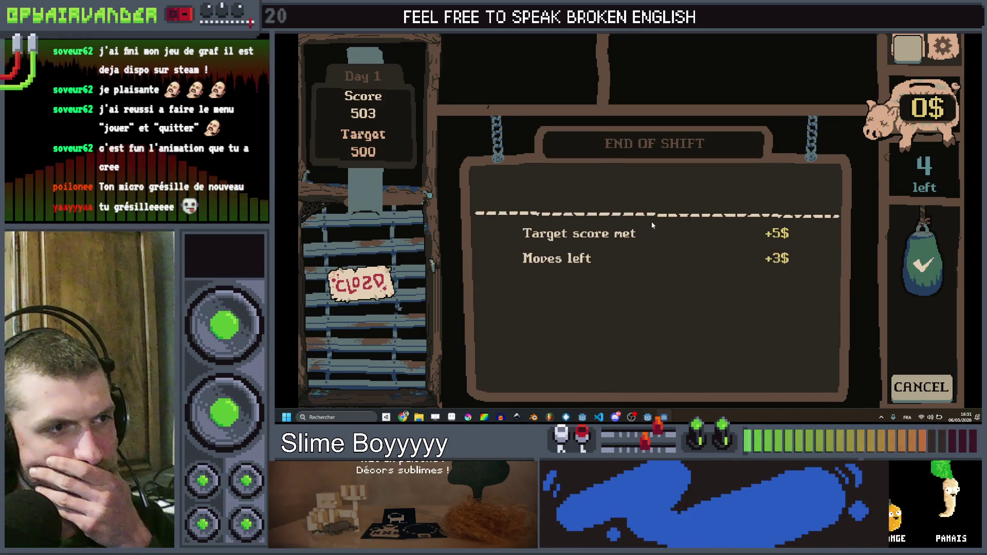
# Collect the shift reward and buy the Barf Bag and Toilet Paper for 5$ each.
pyautogui.click(655, 186)
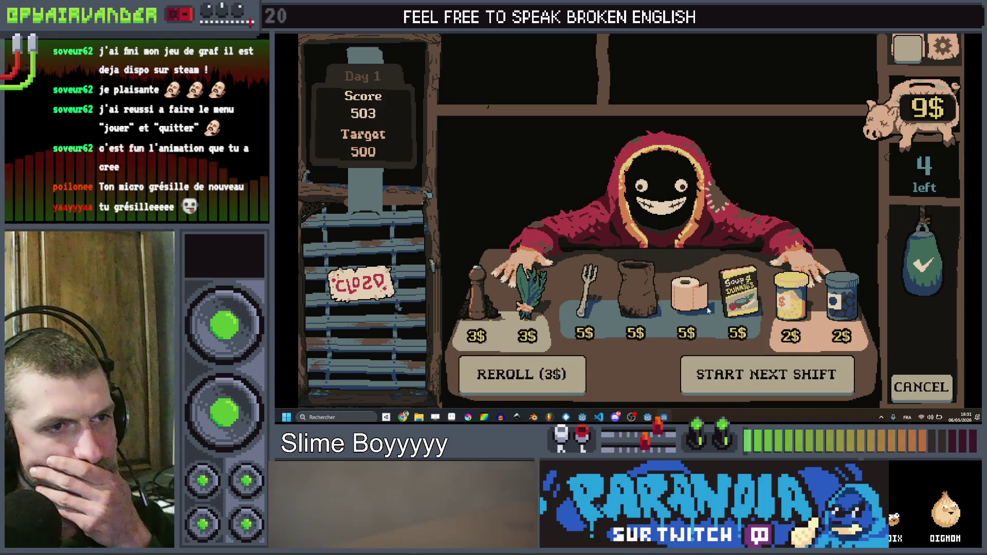
pyautogui.click(639, 307)
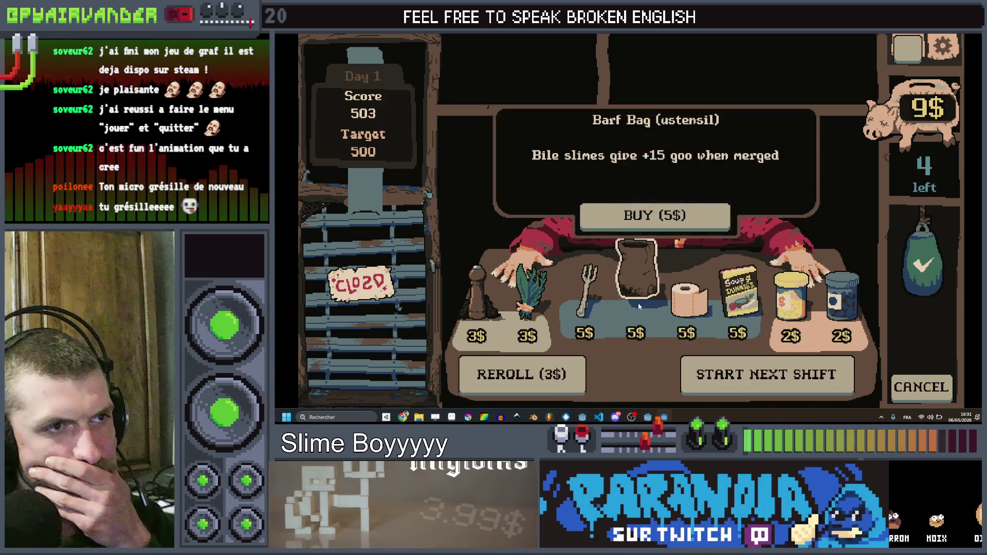
pyautogui.click(647, 218)
pyautogui.click(663, 293)
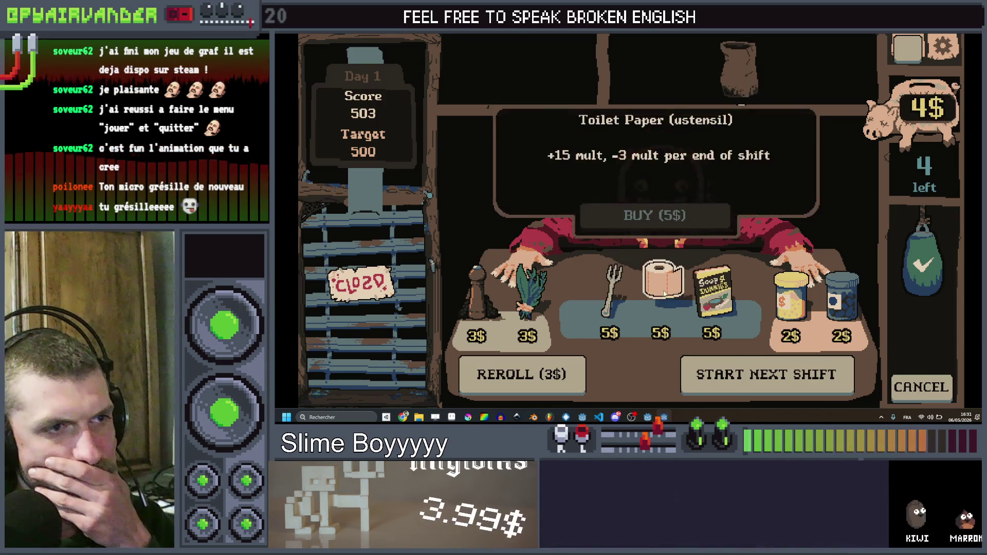
pyautogui.click(663, 293)
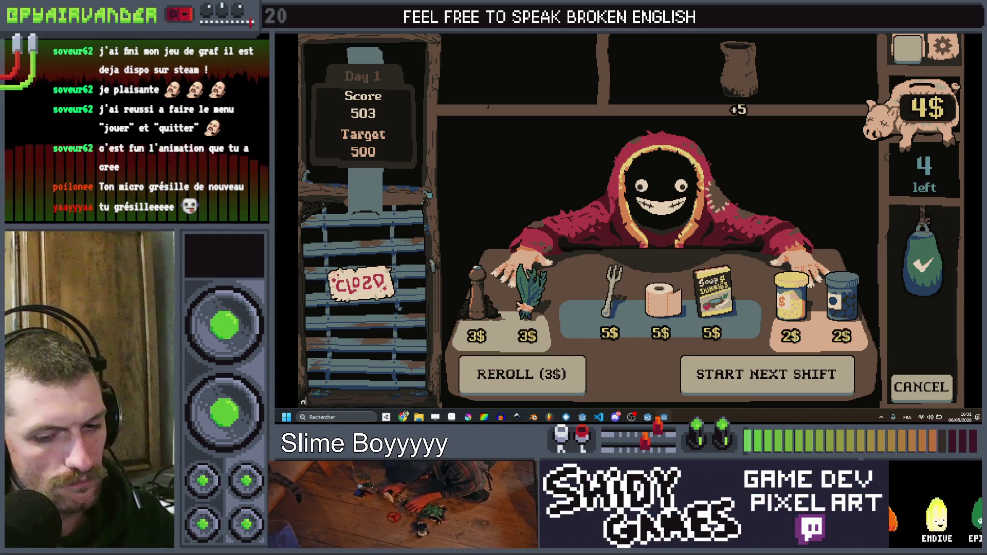
pyautogui.write(' 10')
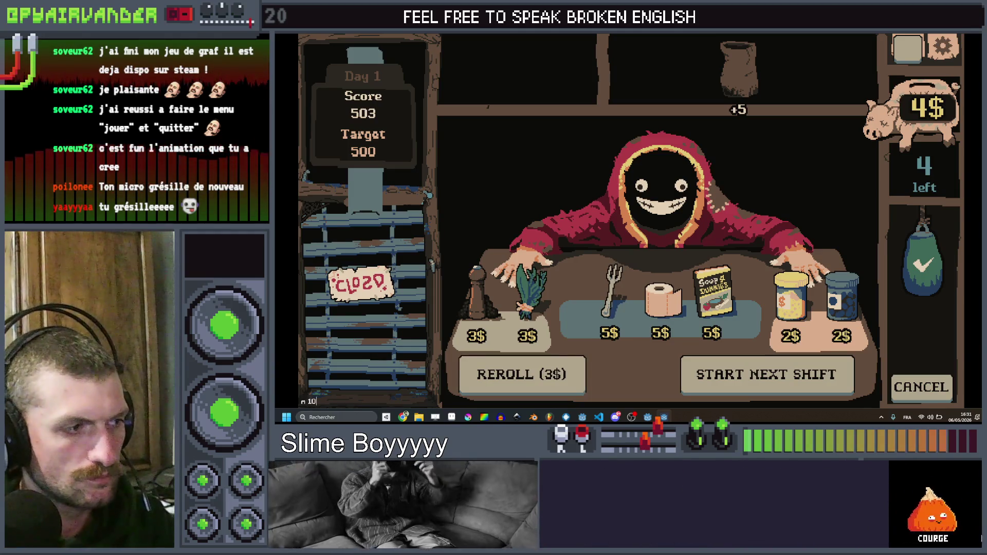
pyautogui.click(658, 296)
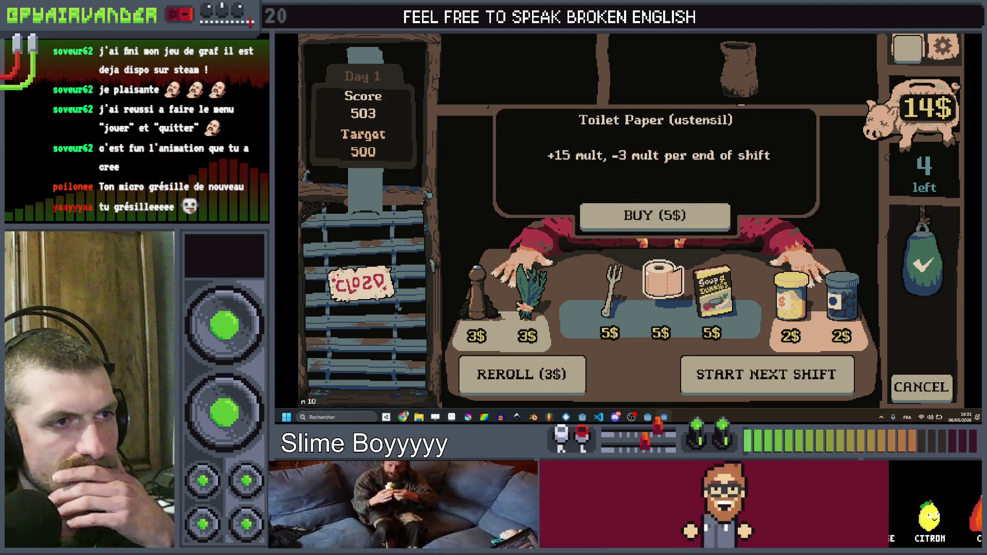
pyautogui.click(661, 228)
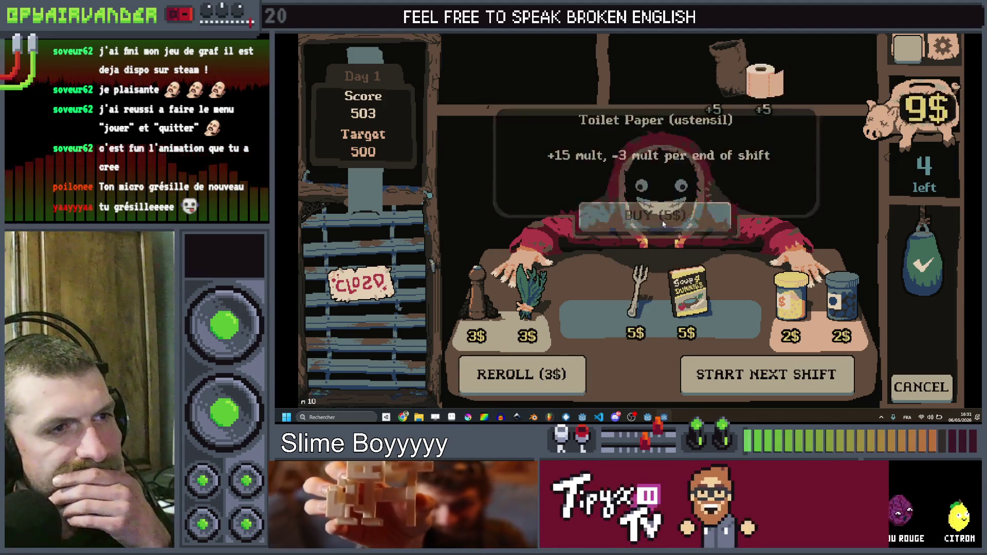
# Look over the Fork, cookbook, herb bouquet and Salt bae items, then book the Very hungry Goblin.
pyautogui.click(633, 286)
pyautogui.click(686, 287)
pyautogui.click(655, 285)
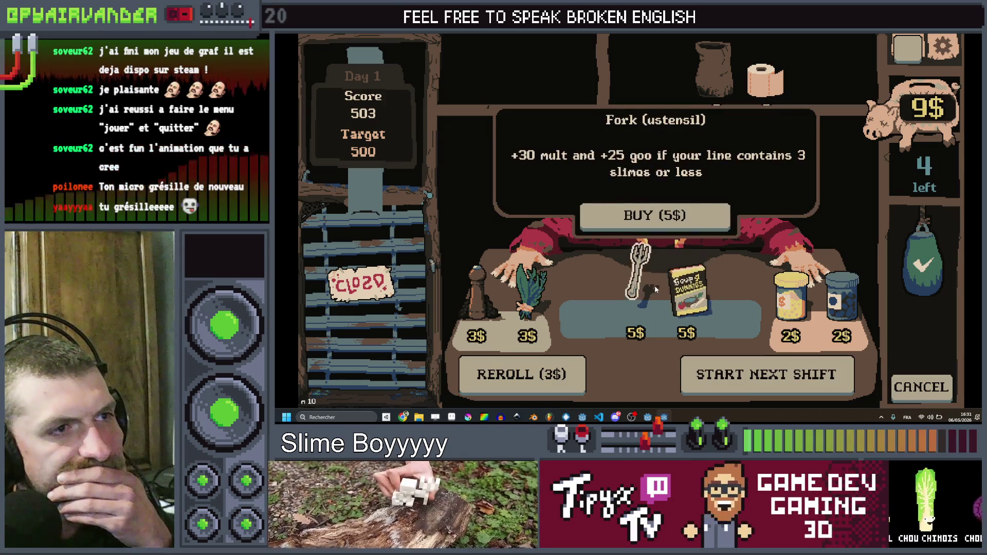
pyautogui.click(532, 288)
pyautogui.click(484, 303)
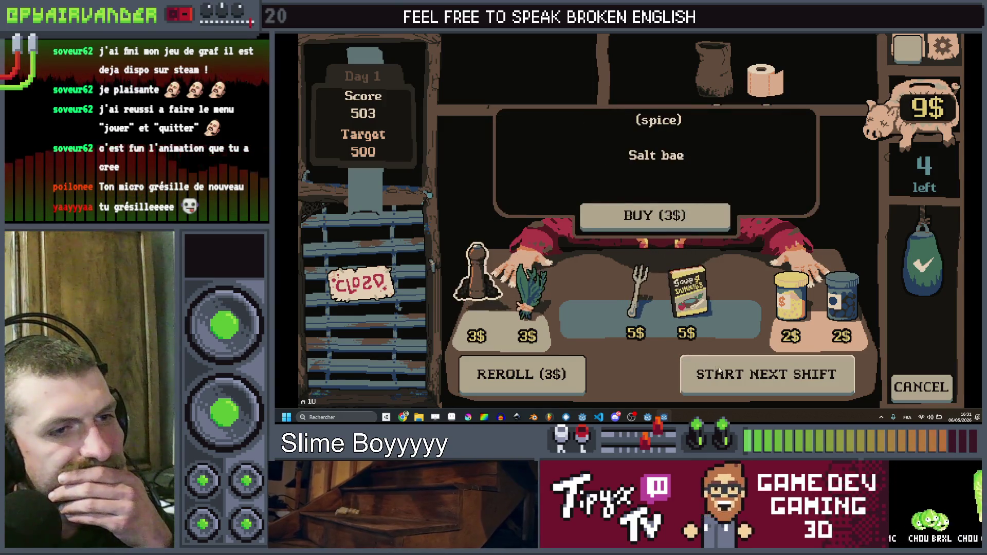
pyautogui.click(719, 372)
pyautogui.click(667, 189)
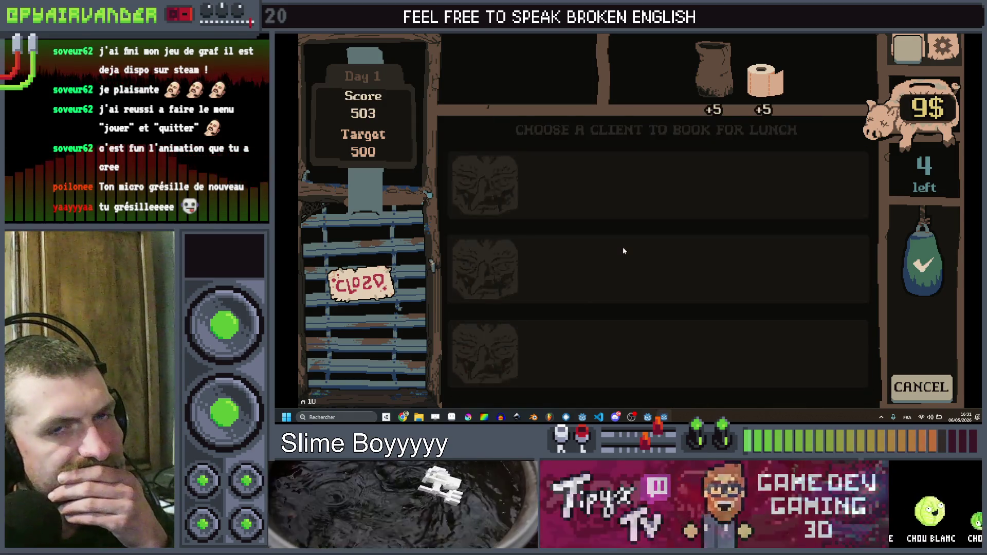
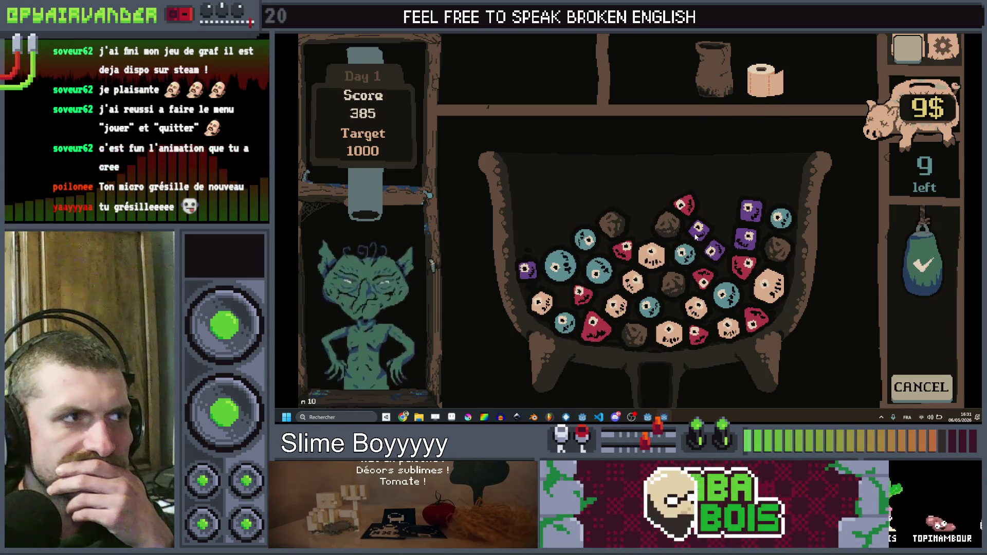
# Cash in a long purple slime chain for 2520 points against the 1000 target, then stop the game with F8.
pyautogui.moveTo(788, 197)
pyautogui.mouseDown()
pyautogui.moveTo(751, 210)
pyautogui.moveTo(722, 206)
pyautogui.moveTo(697, 234)
pyautogui.mouseUp()
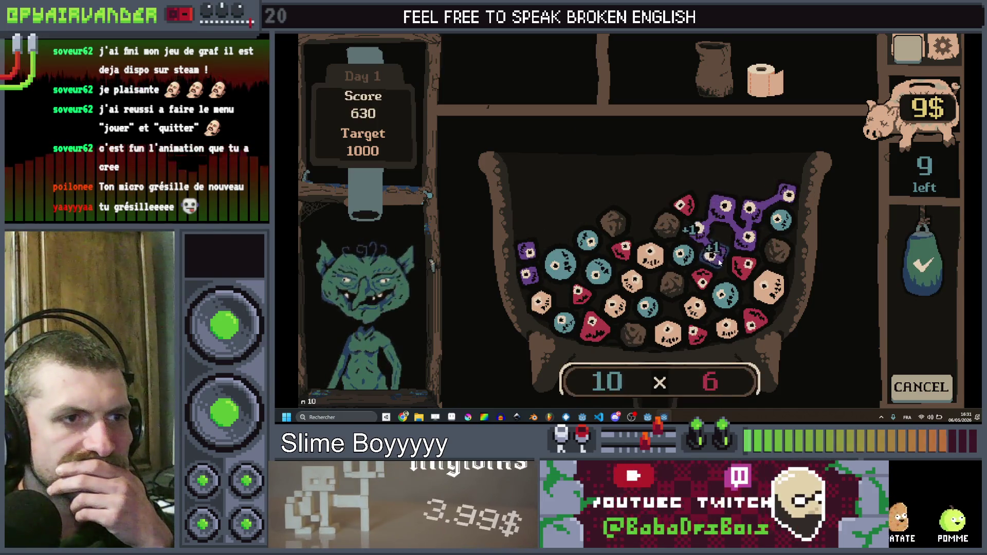
pyautogui.click(928, 256)
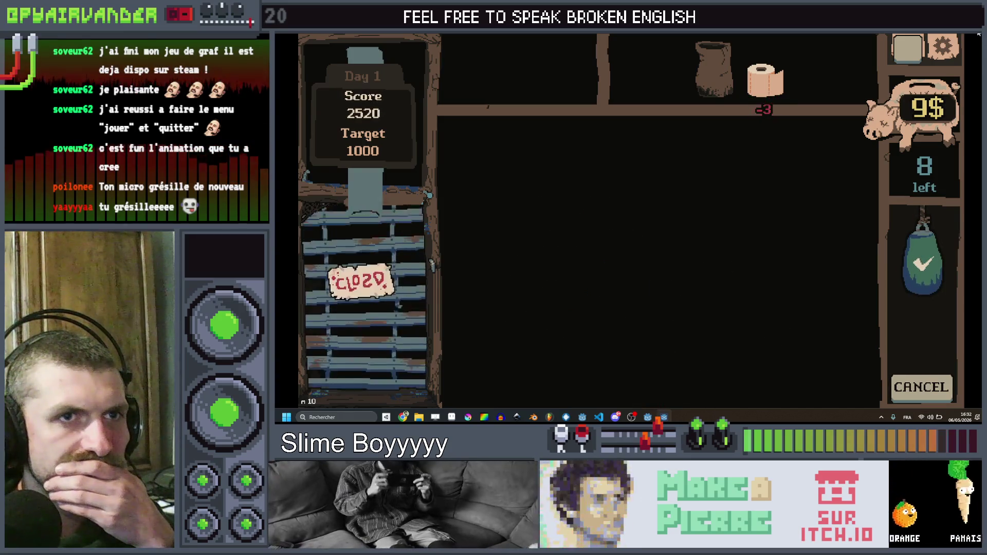
pyautogui.moveTo(763, 79)
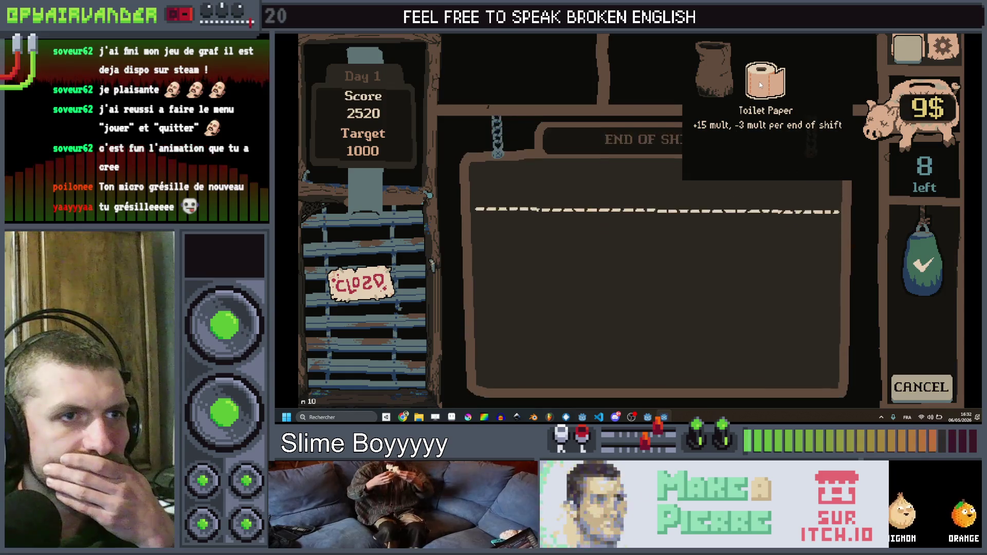
pyautogui.press('F8')
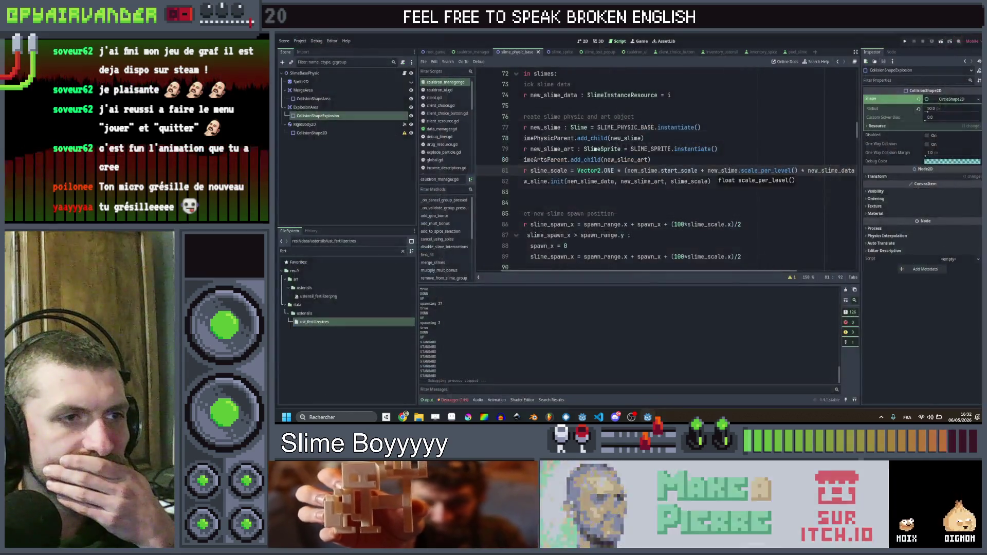
# Switch from the slime-spawning script to the inventory_ustensil scene's script.
pyautogui.click(723, 235)
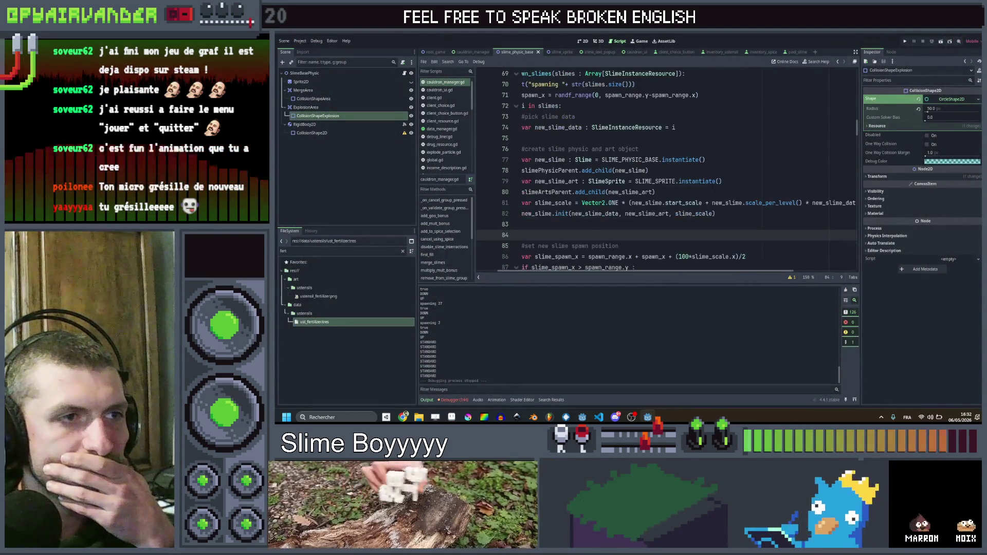
pyautogui.scroll(-2, 664, 170)
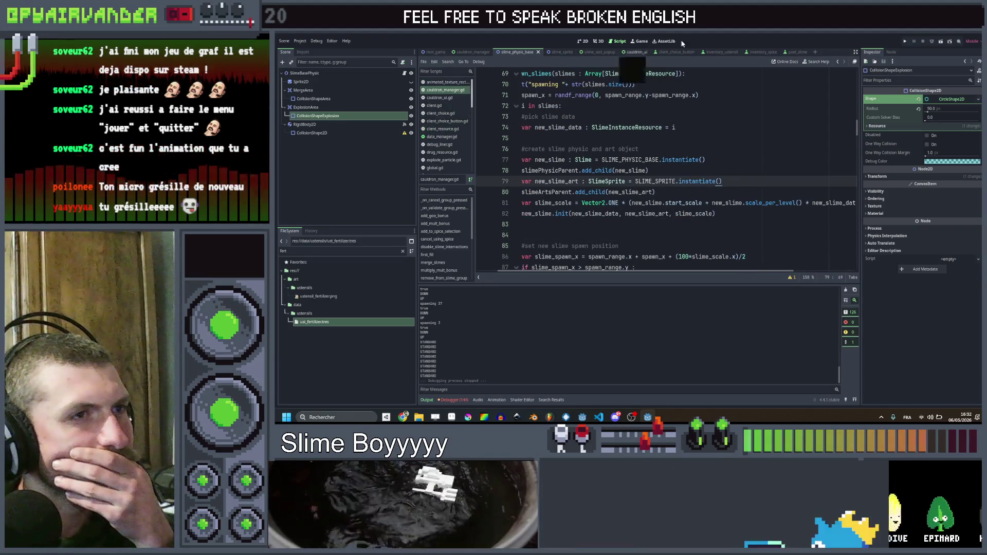
pyautogui.click(721, 54)
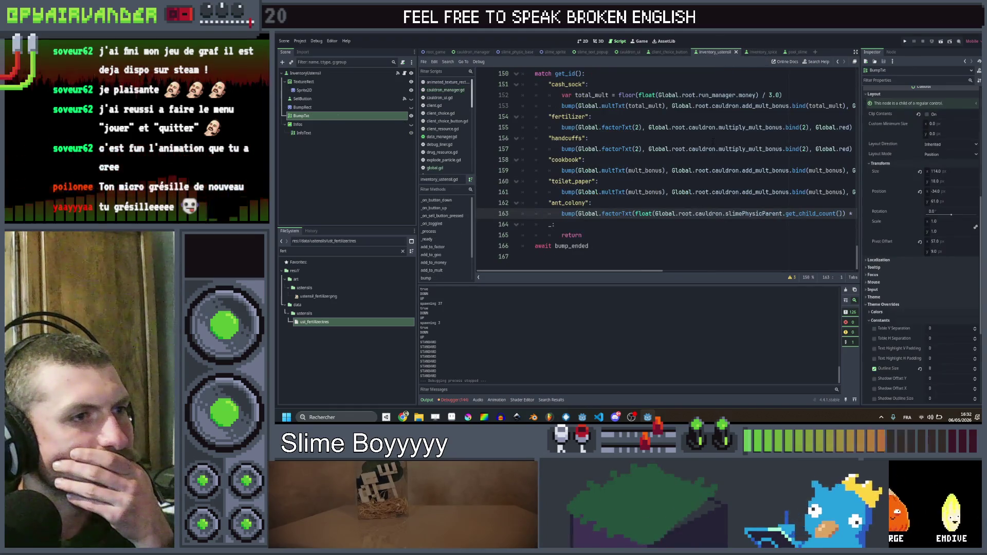
pyautogui.scroll(3, 713, 141)
pyautogui.scroll(-3, 668, 180)
# Change start_bump's duration to 0.2 + acceleration and relaunch the game full-screen.
pyautogui.click(659, 203)
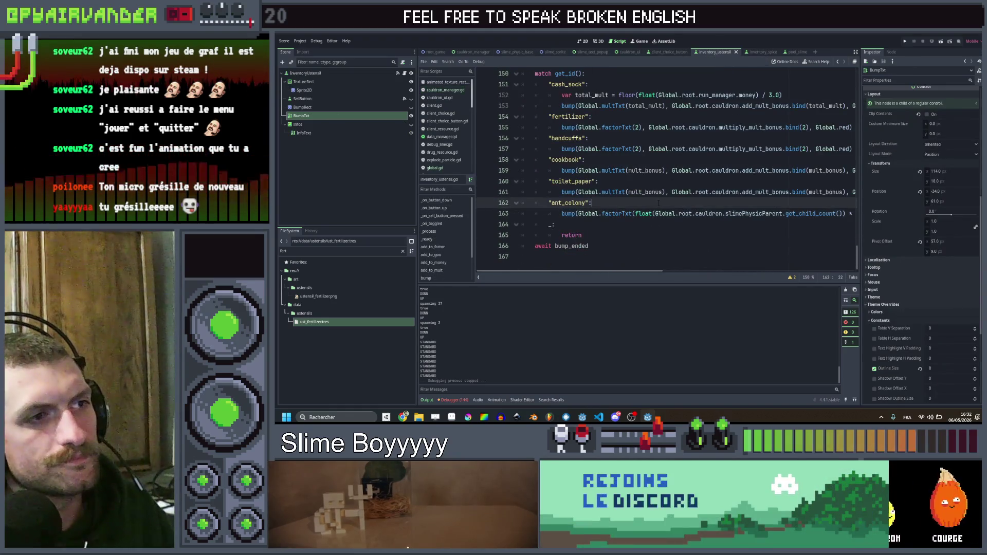
pyautogui.keyDown('ctrl'); pyautogui.click(568, 193); pyautogui.keyUp('ctrl')
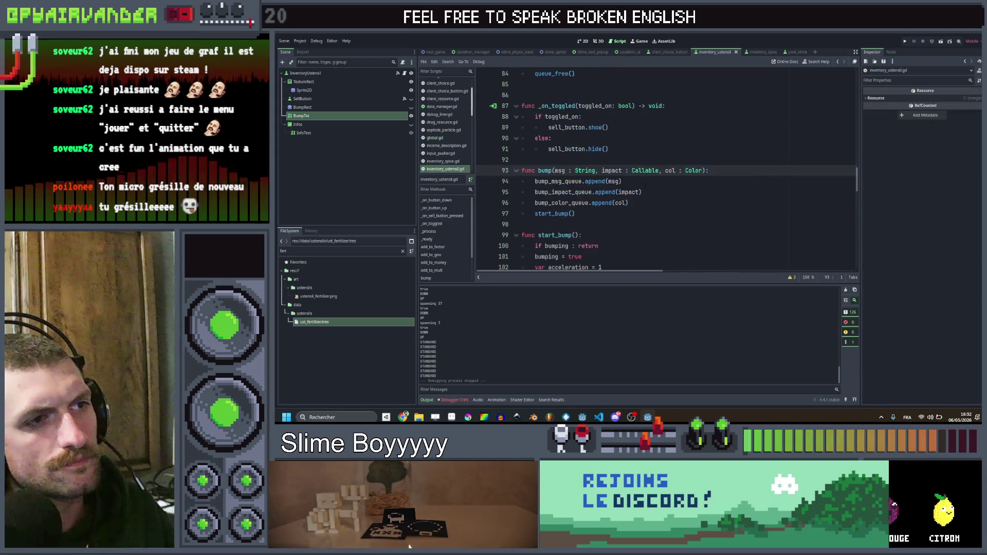
pyautogui.scroll(-3, 568, 193)
pyautogui.scroll(1, 620, 166)
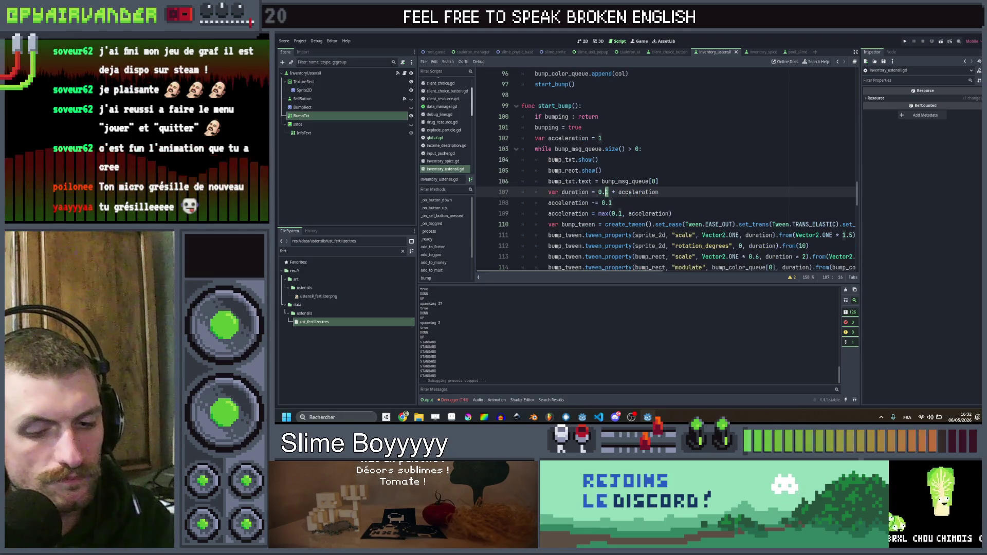
pyautogui.write('2')
pyautogui.click(690, 195)
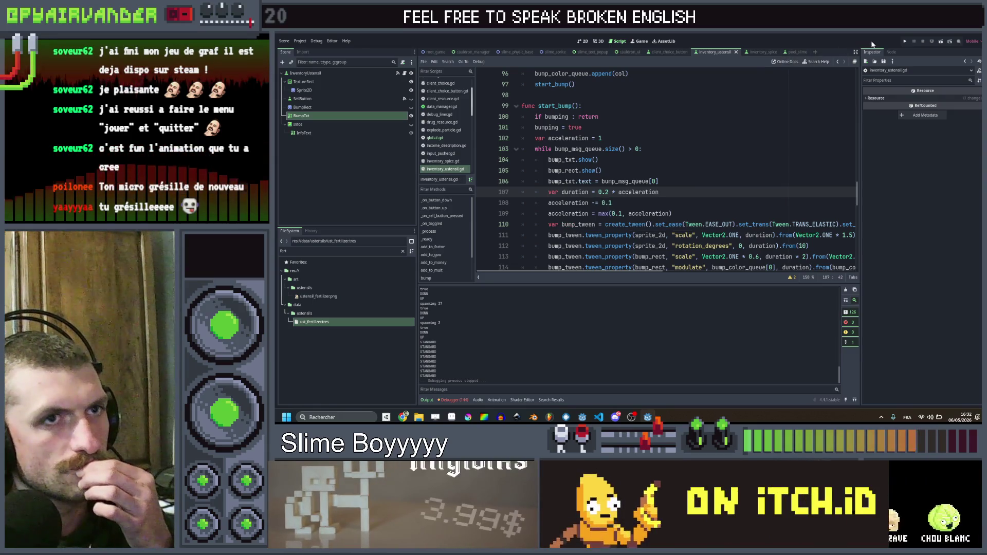
pyautogui.click(905, 43)
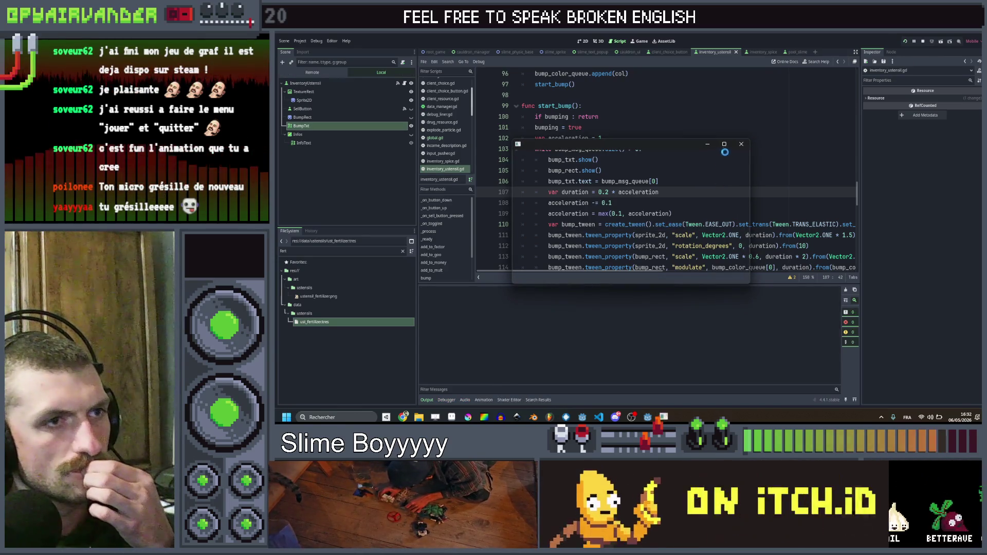
pyautogui.click(727, 144)
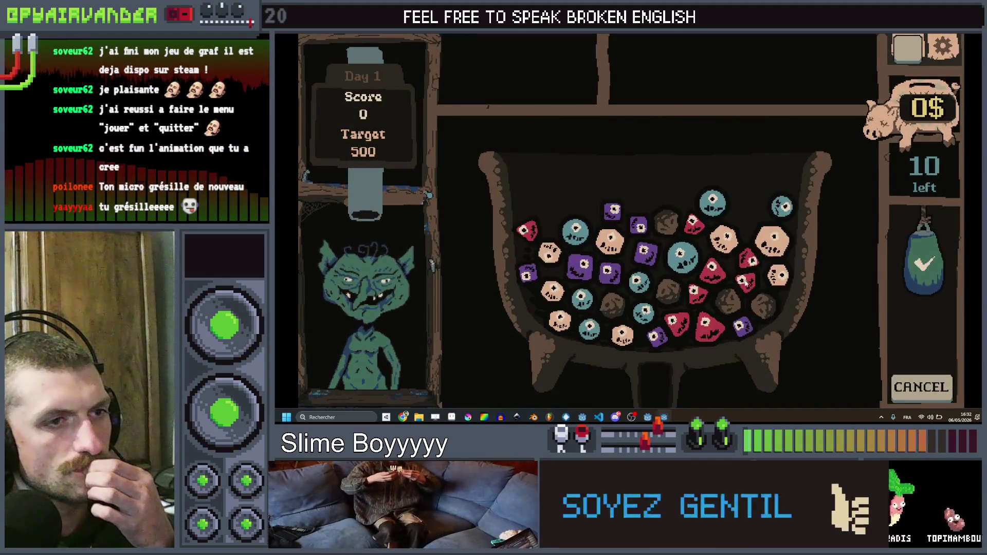
# Chain three red dice and cash them in.
pyautogui.moveTo(695, 292)
pyautogui.mouseDown()
pyautogui.moveTo(705, 324)
pyautogui.moveTo(673, 321)
pyautogui.mouseUp()
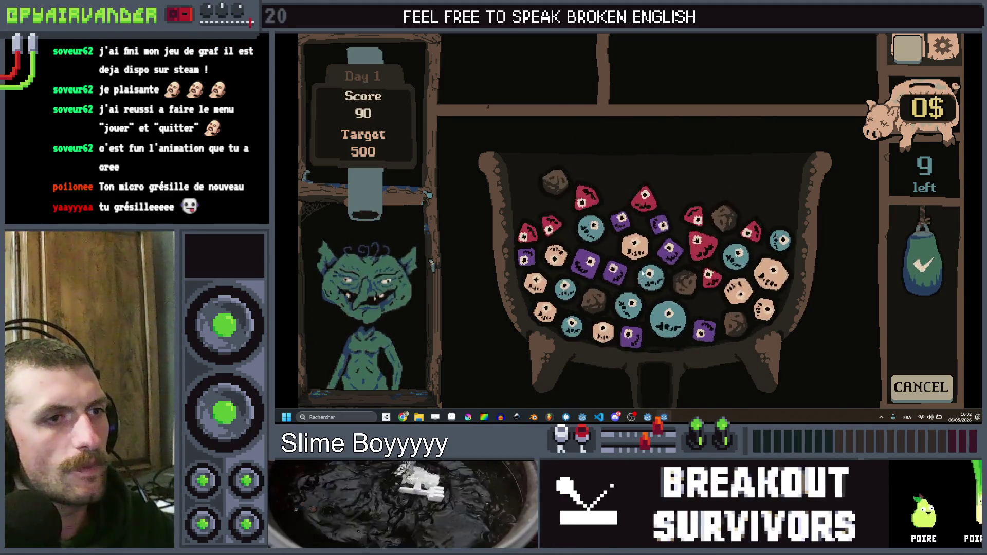
pyautogui.click(709, 275)
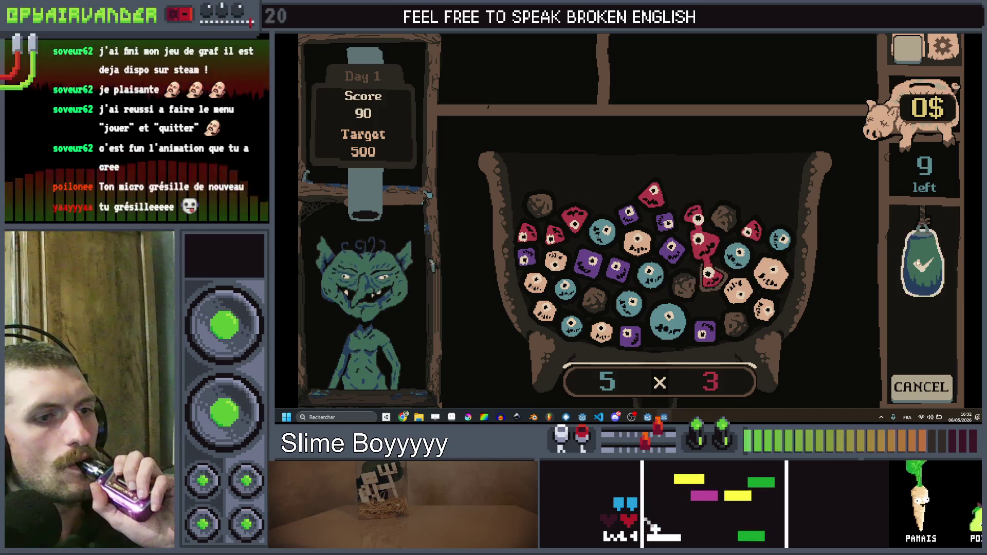
pyautogui.click(924, 346)
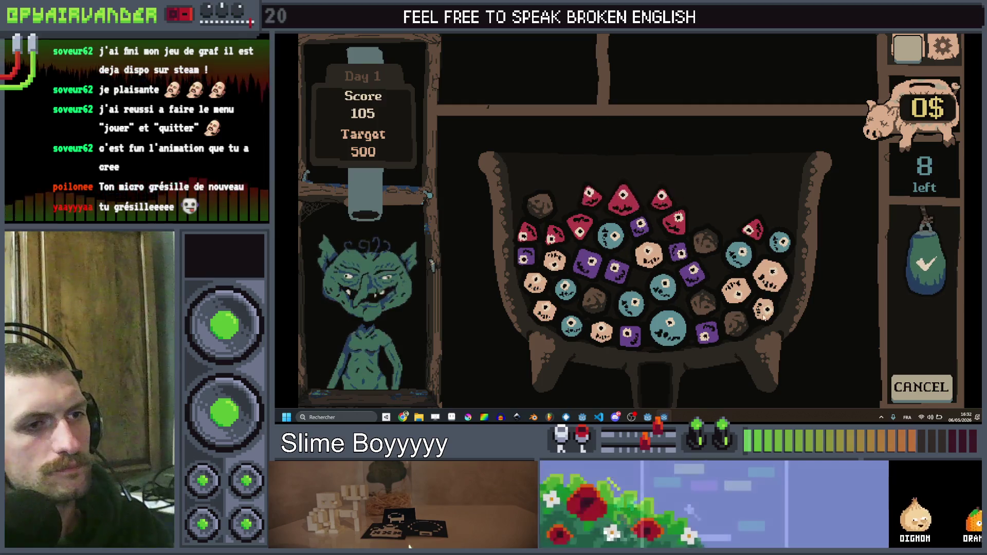
# Cash in peach and purple chains, reaching 171 of 500, then start a teal chain.
pyautogui.click(766, 306)
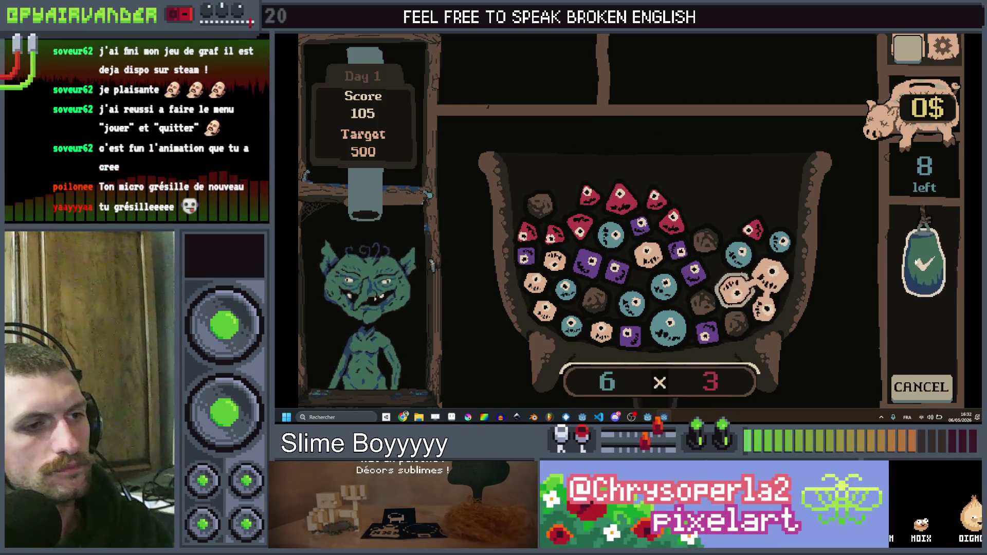
pyautogui.click(919, 263)
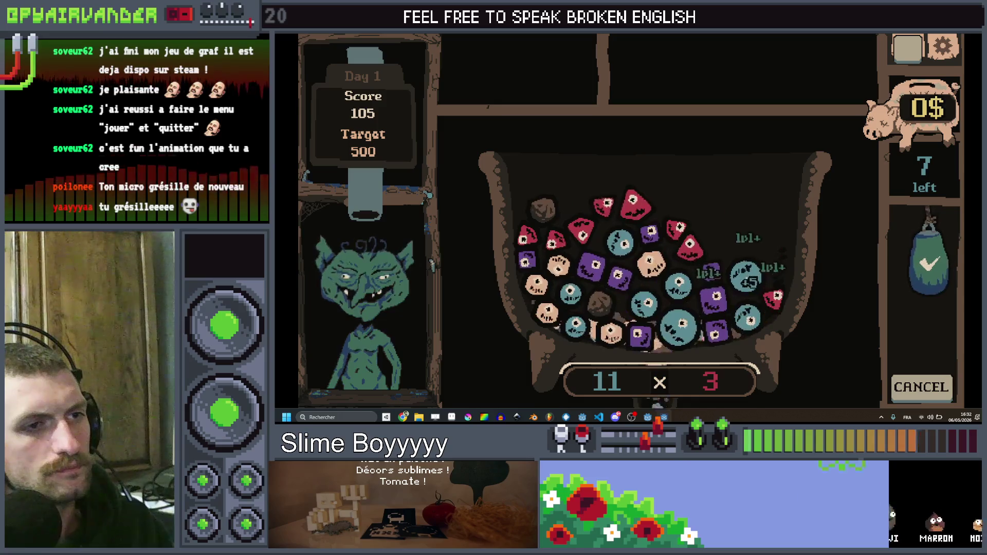
pyautogui.click(714, 272)
pyautogui.click(928, 298)
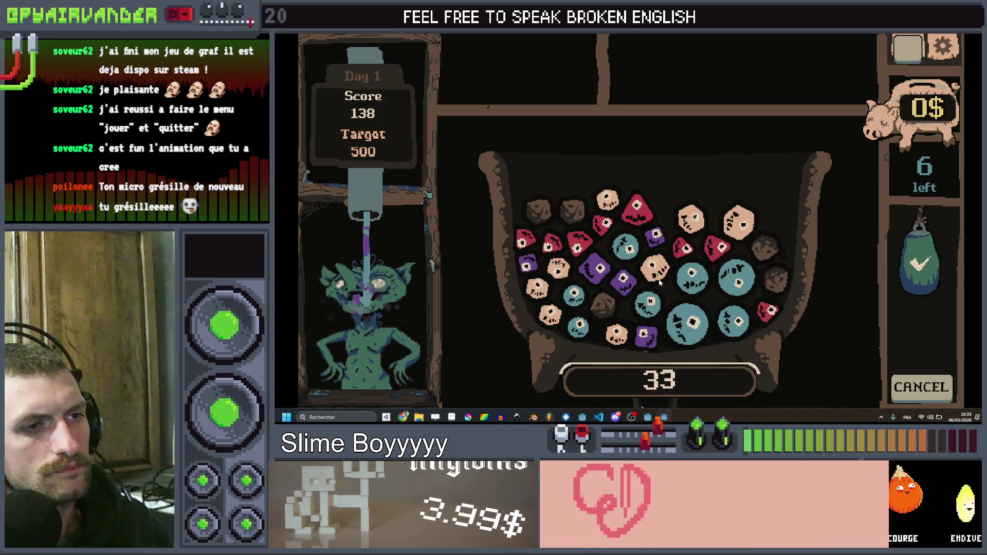
pyautogui.click(643, 308)
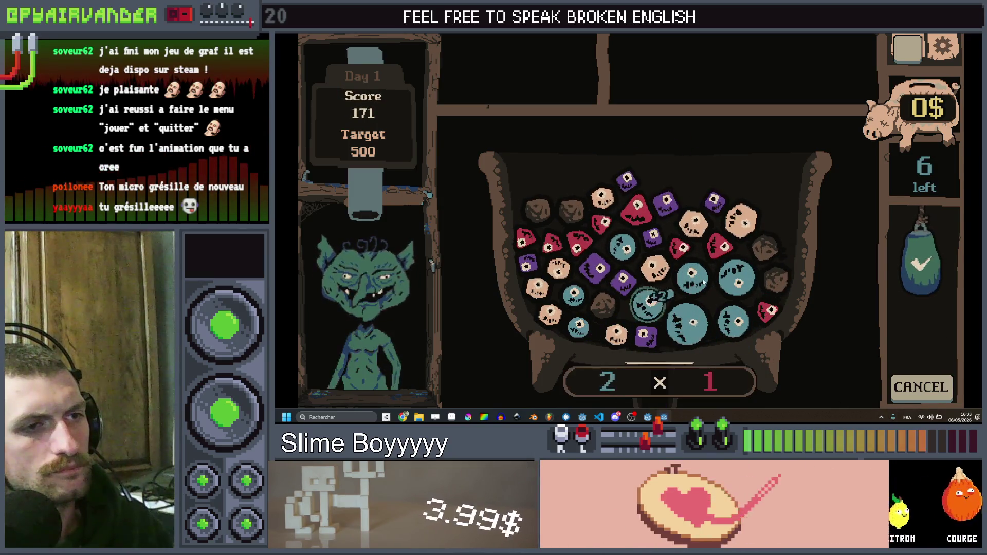
# Cash in the teal chain, several purple ball chains and a peach chain.
pyautogui.click(737, 323)
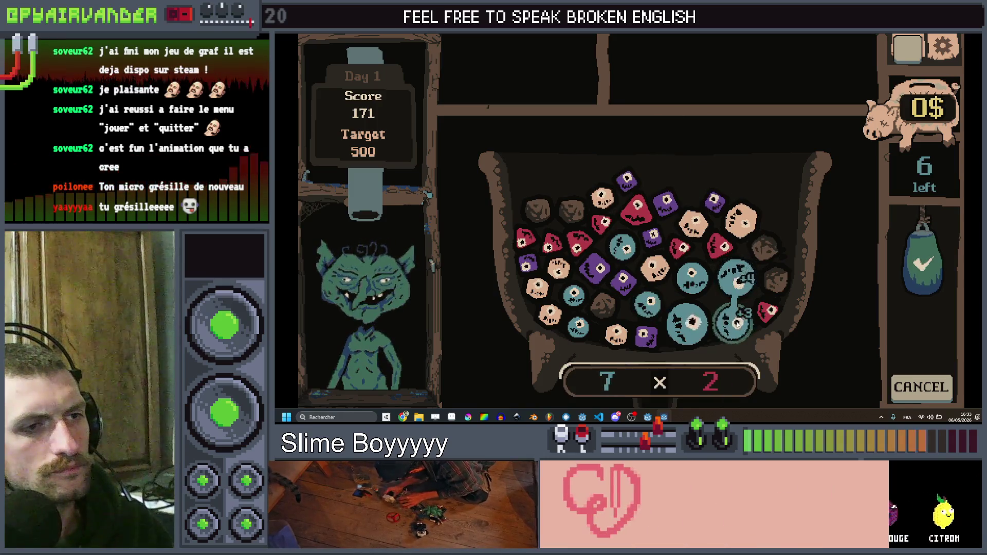
pyautogui.click(924, 266)
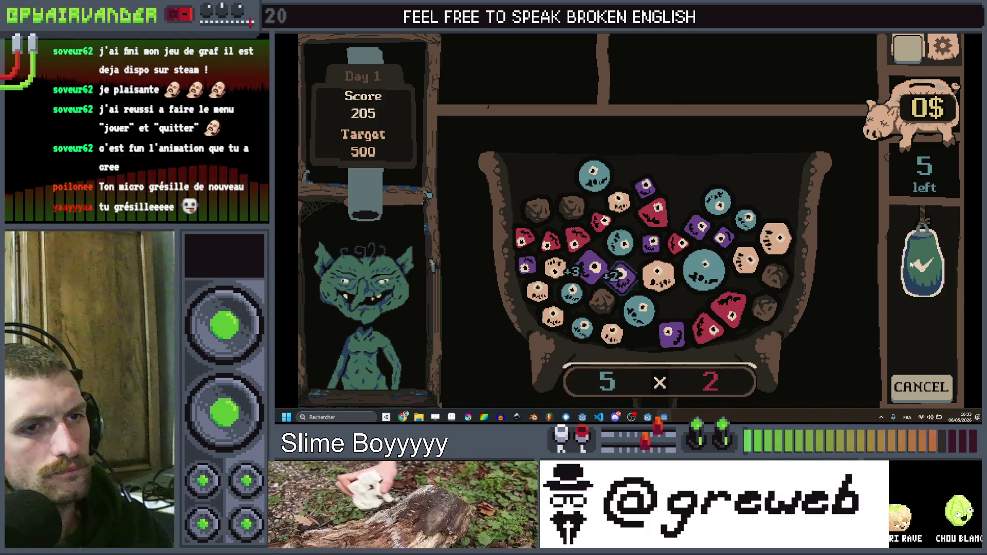
pyautogui.click(621, 274)
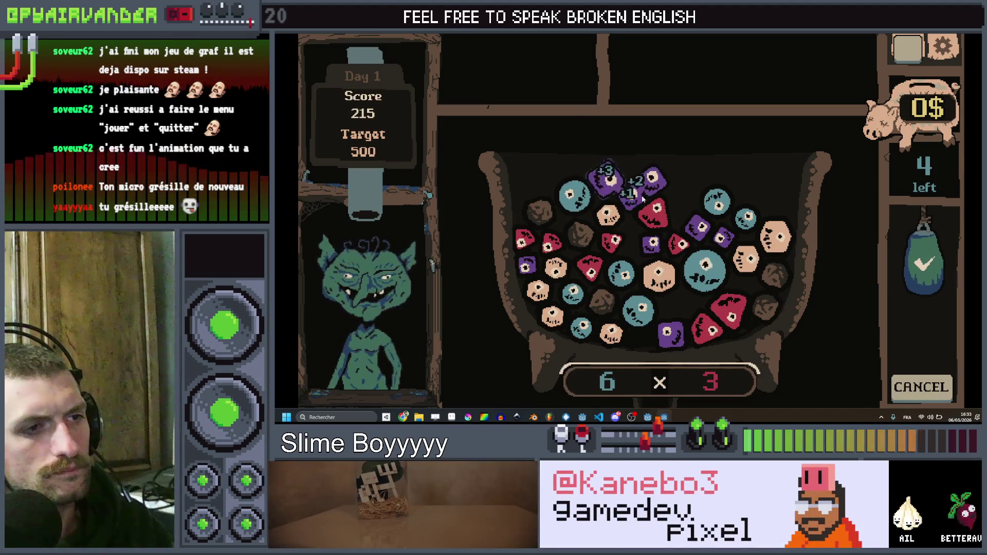
pyautogui.click(912, 250)
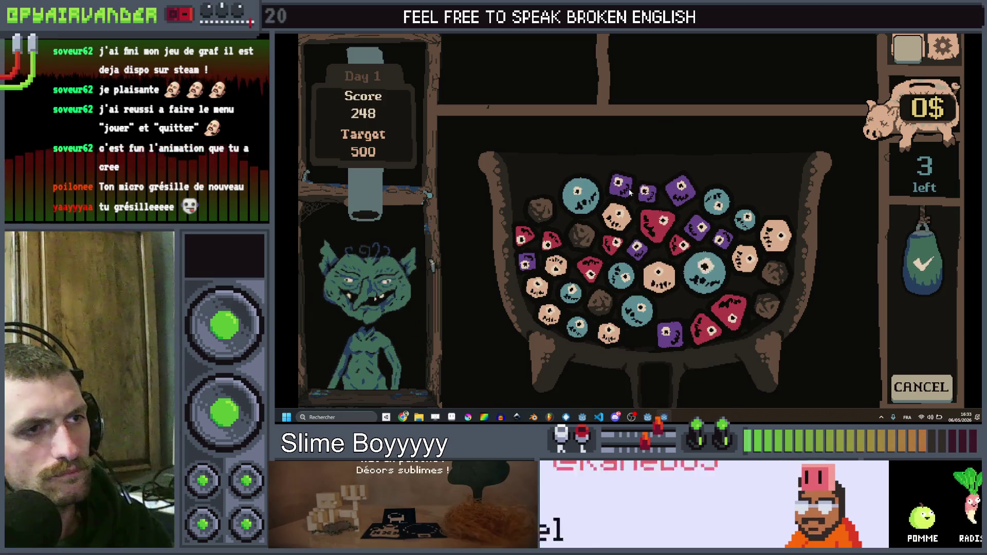
pyautogui.click(630, 192)
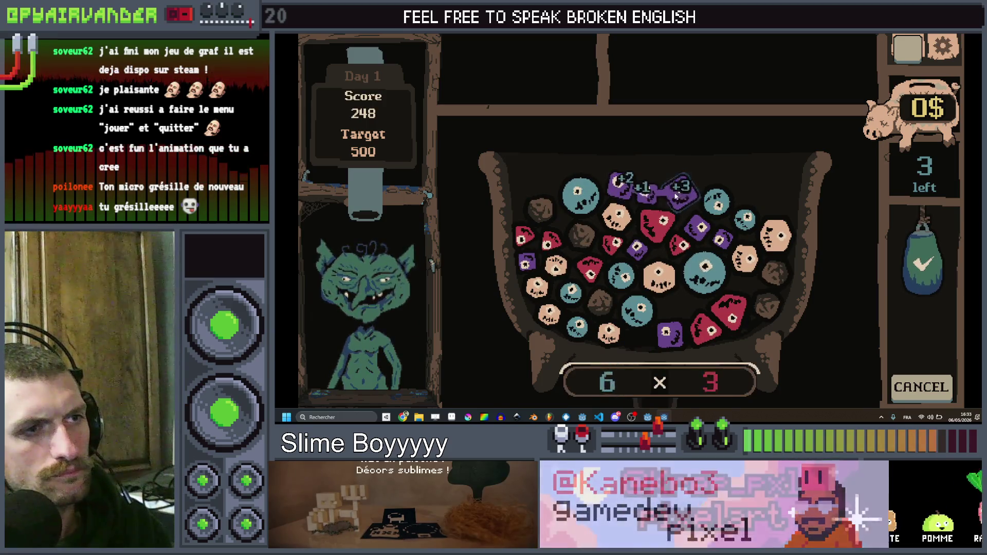
pyautogui.click(905, 258)
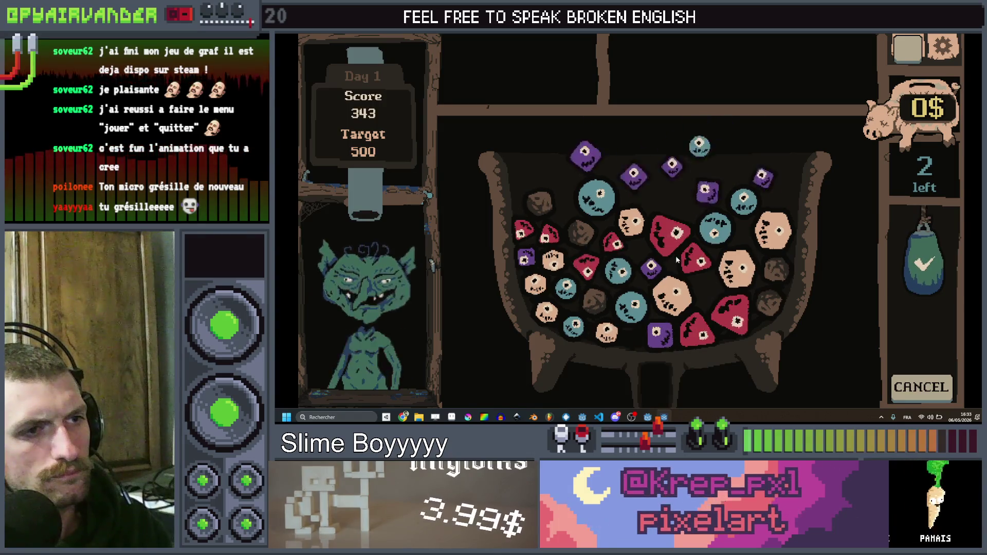
pyautogui.click(737, 267)
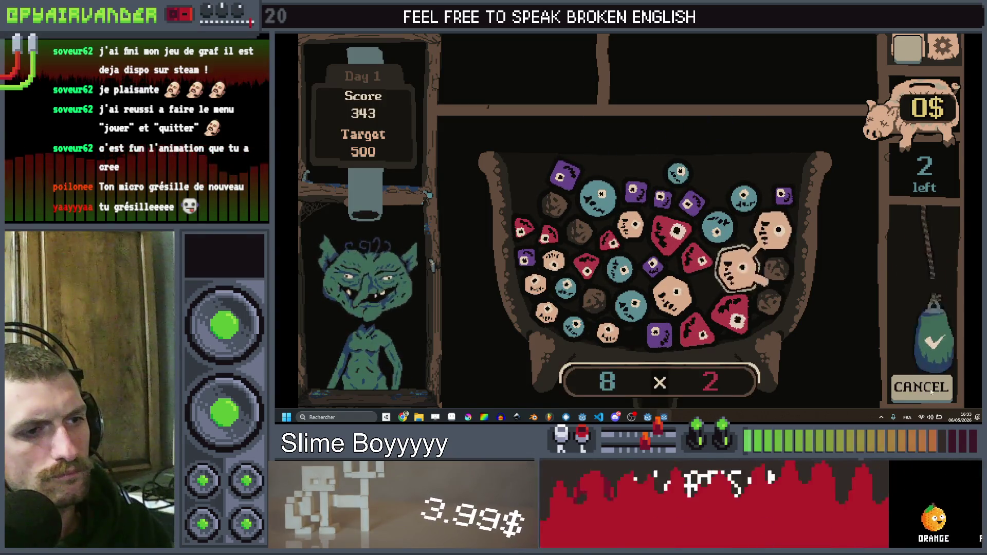
pyautogui.click(935, 342)
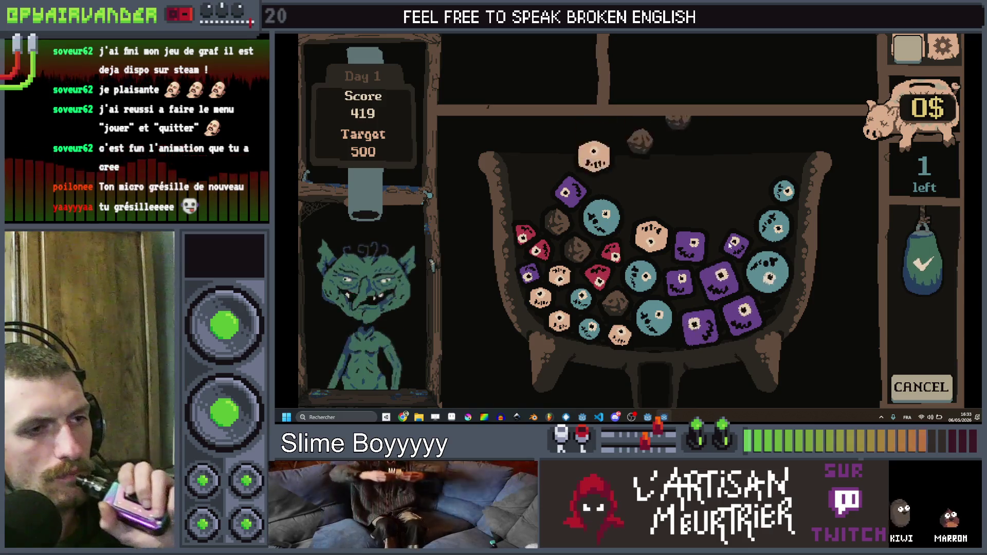
# Merge a long purple slime chain to finish the shift at 983 of 500 points.
pyautogui.click(699, 246)
pyautogui.moveTo(687, 292)
pyautogui.mouseDown()
pyautogui.moveTo(724, 280)
pyautogui.moveTo(751, 311)
pyautogui.mouseUp()
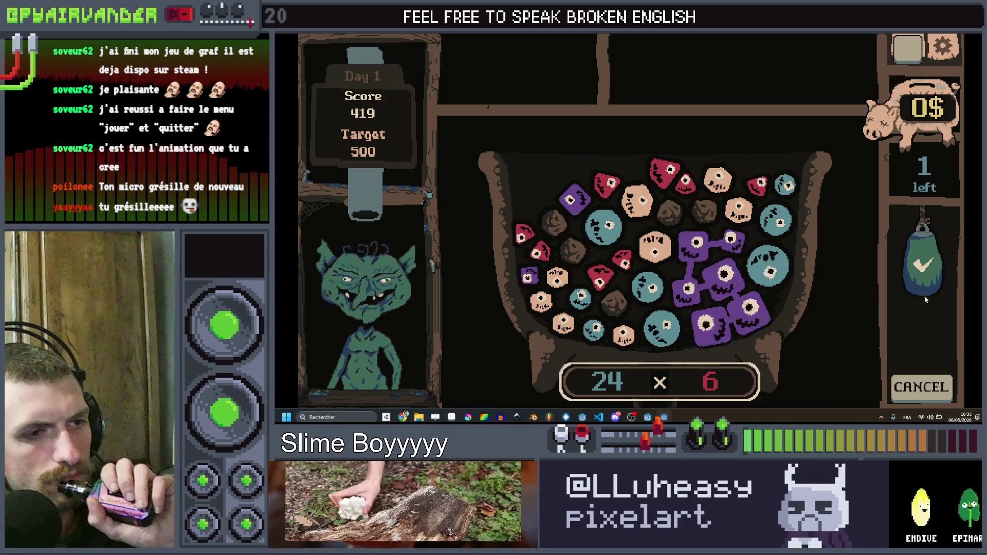
pyautogui.click(930, 266)
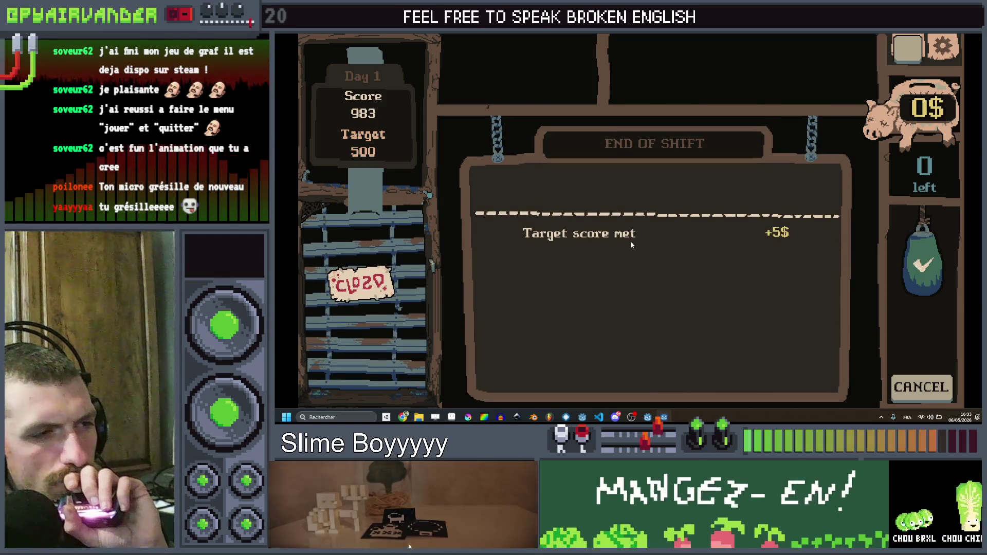
# Collect the +5$ reward, buy the Used Tissue for 5$, and start the Very hungry goblin's 1000-point shift.
pyautogui.click(691, 190)
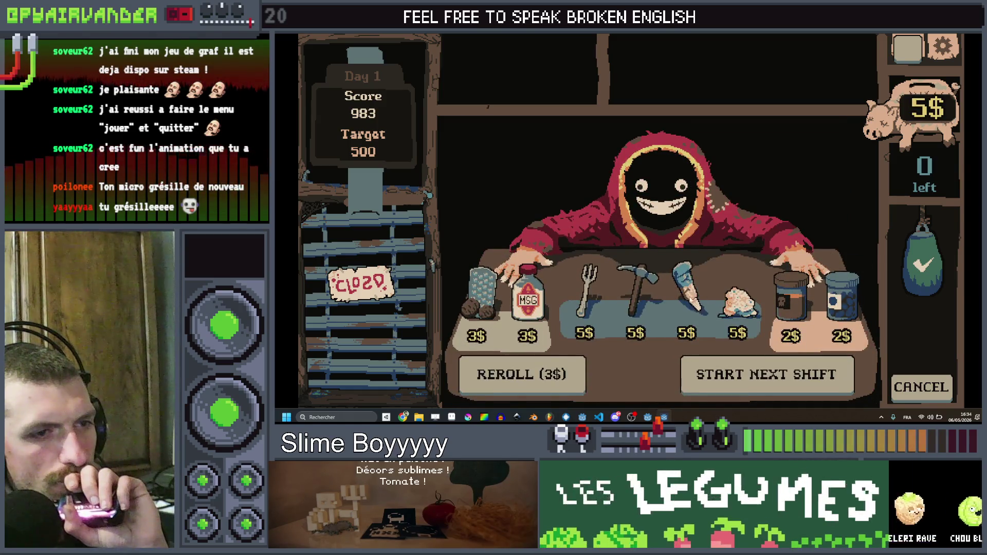
pyautogui.click(742, 303)
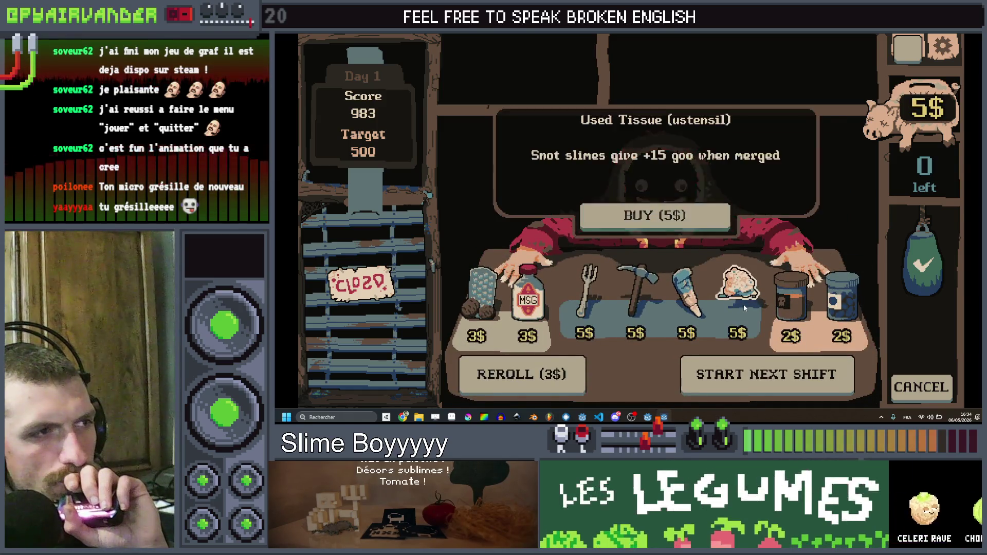
pyautogui.click(702, 231)
pyautogui.click(712, 374)
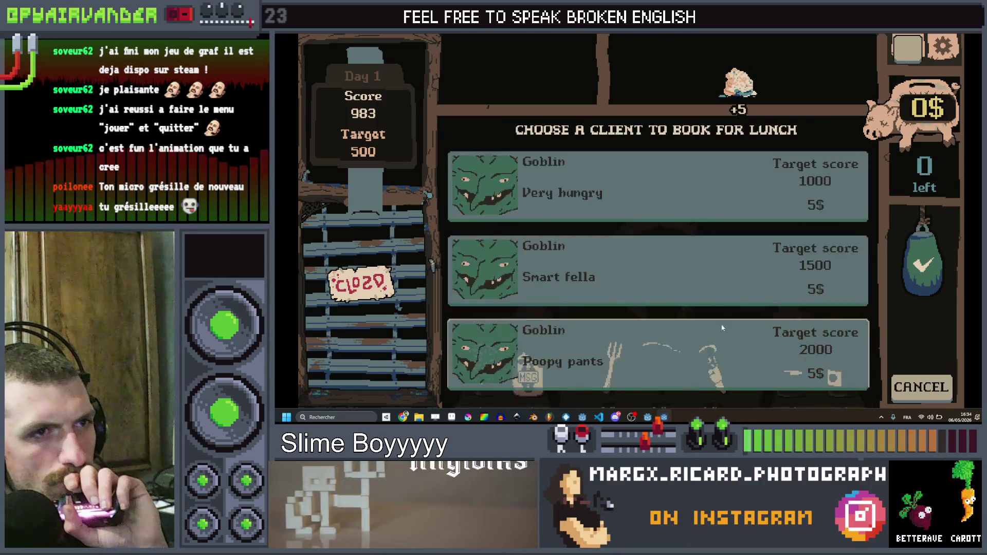
pyautogui.click(668, 211)
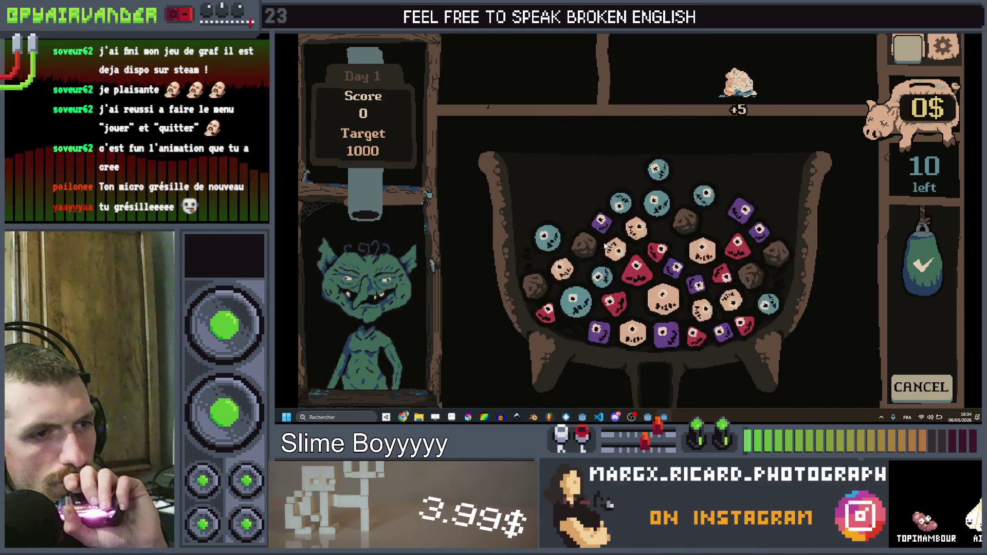
# Chain blue and red slimes over several turns, raising the goblin shift score to 970 of 1000.
pyautogui.click(572, 307)
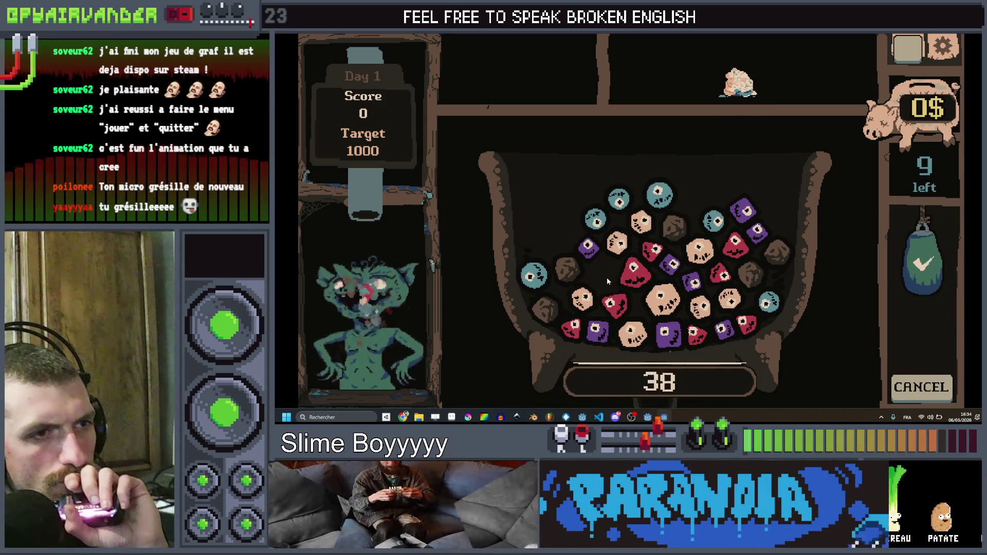
pyautogui.click(596, 221)
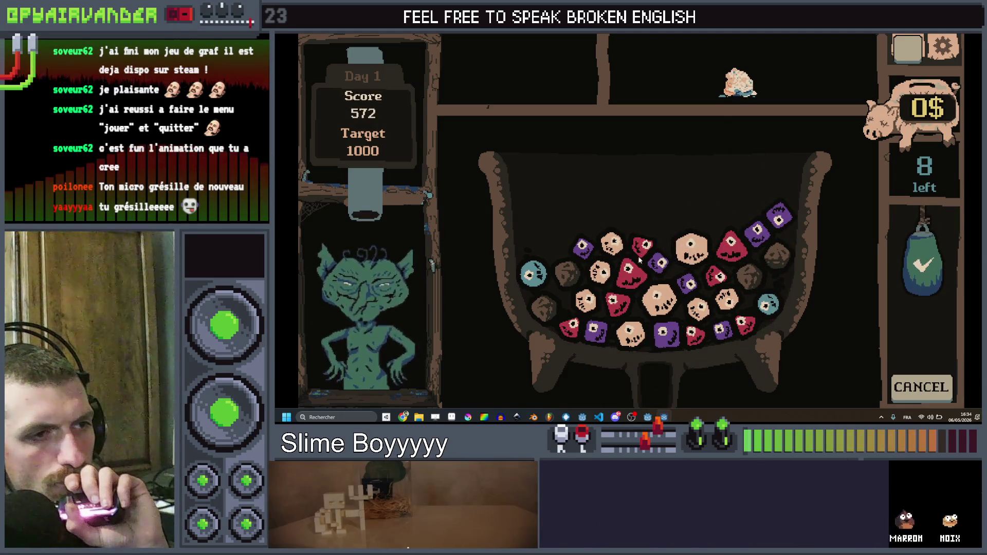
pyautogui.moveTo(580, 218); pyautogui.dragTo(651, 221)
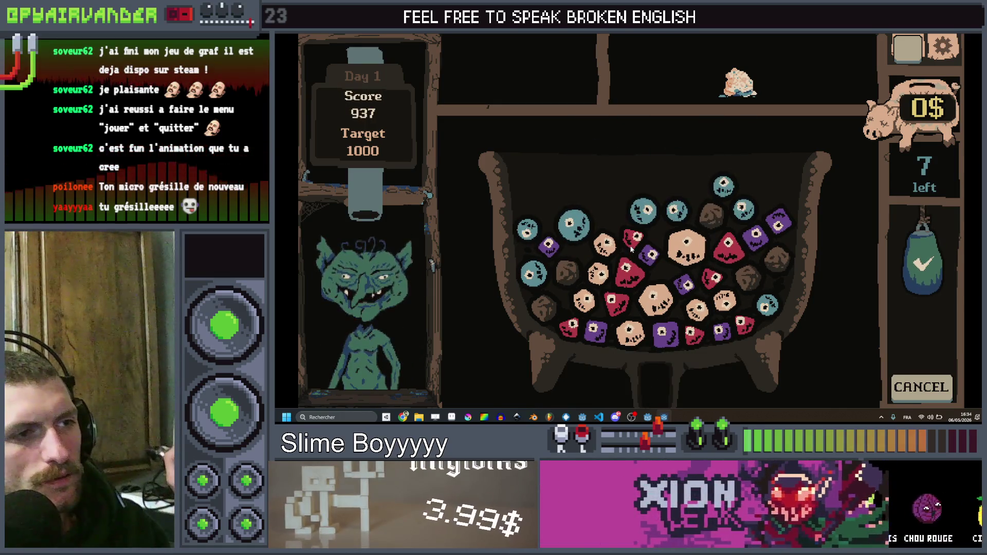
pyautogui.moveTo(634, 238); pyautogui.dragTo(646, 315)
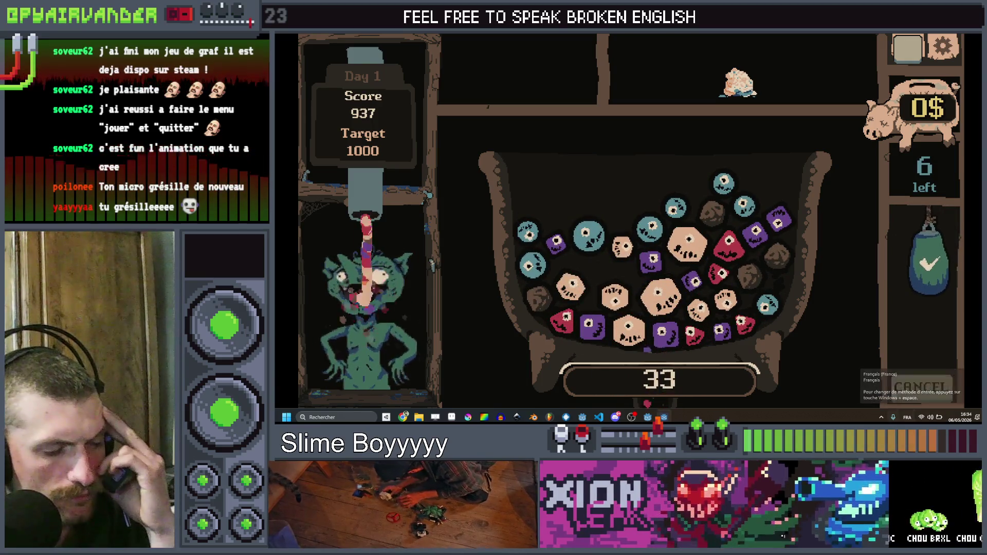
pyautogui.click(646, 417)
# Review start_bump's duration and acceleration decrement lines, then link three teal slimes in the game.
pyautogui.click(638, 203)
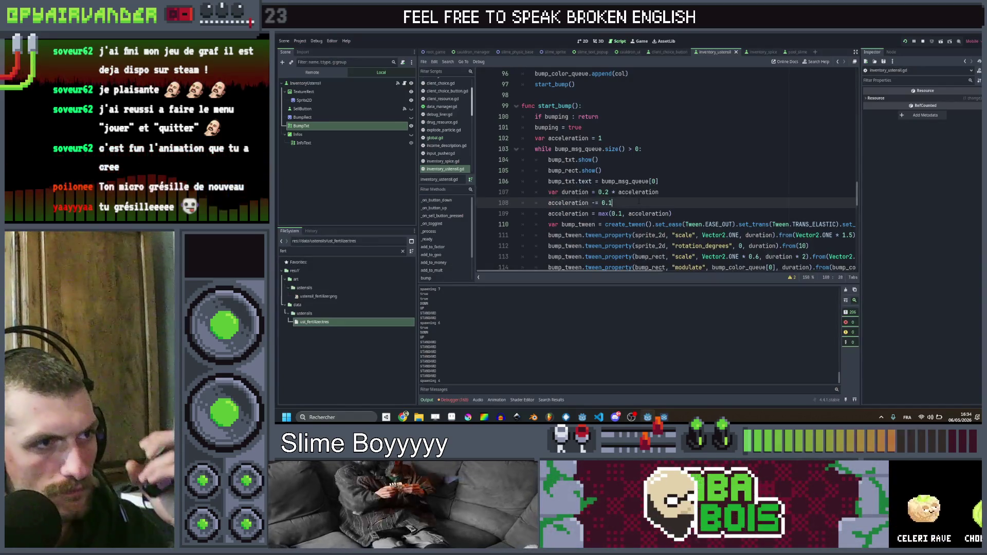
pyautogui.click(663, 191)
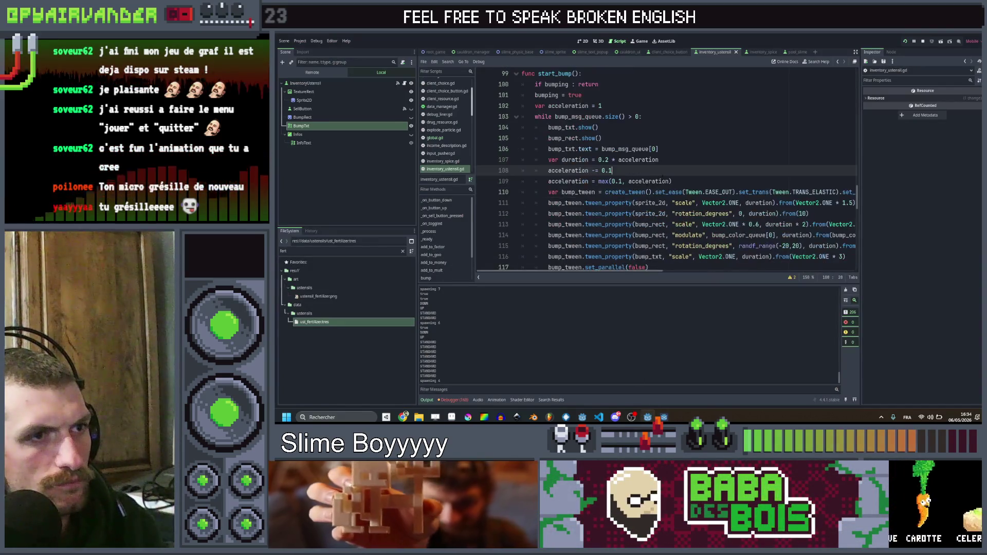
pyautogui.click(626, 204)
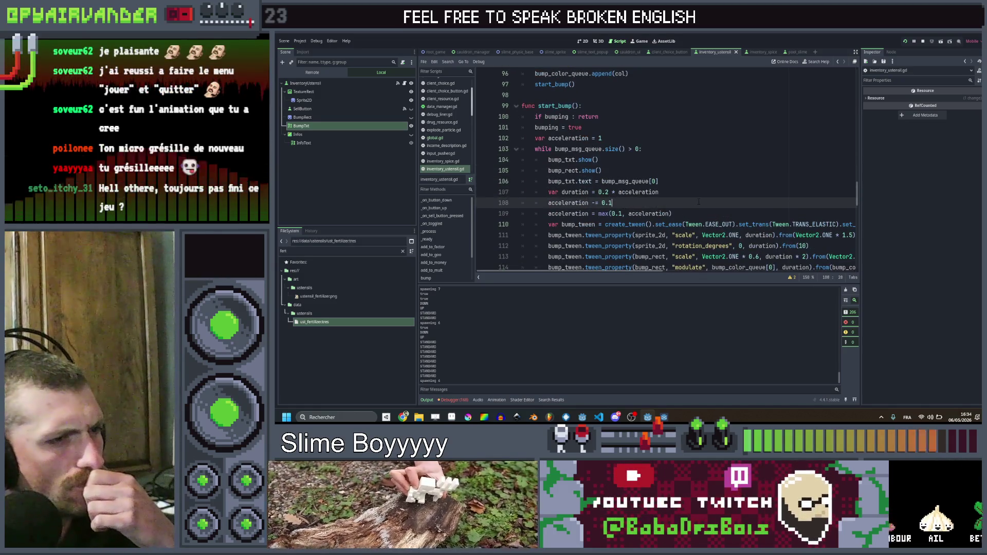
pyautogui.scroll(-5, 698, 202)
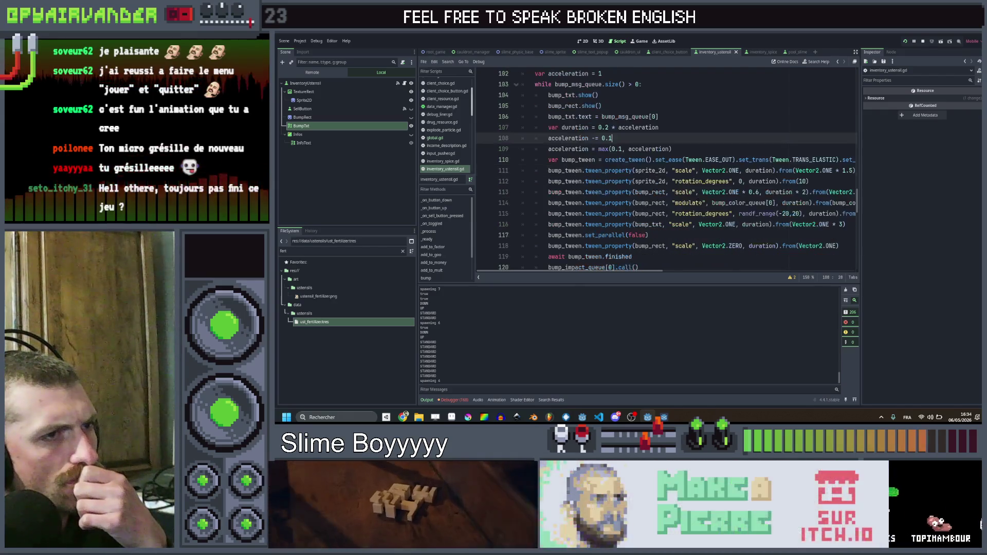
pyautogui.scroll(3, 698, 201)
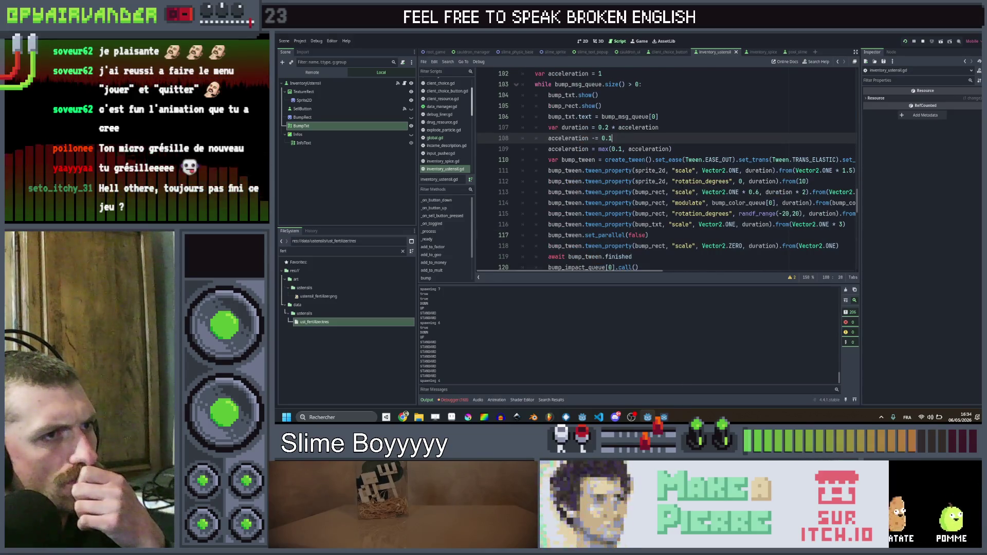
pyautogui.scroll(5, 666, 170)
pyautogui.press('F5')
pyautogui.moveTo(651, 218); pyautogui.dragTo(585, 248)
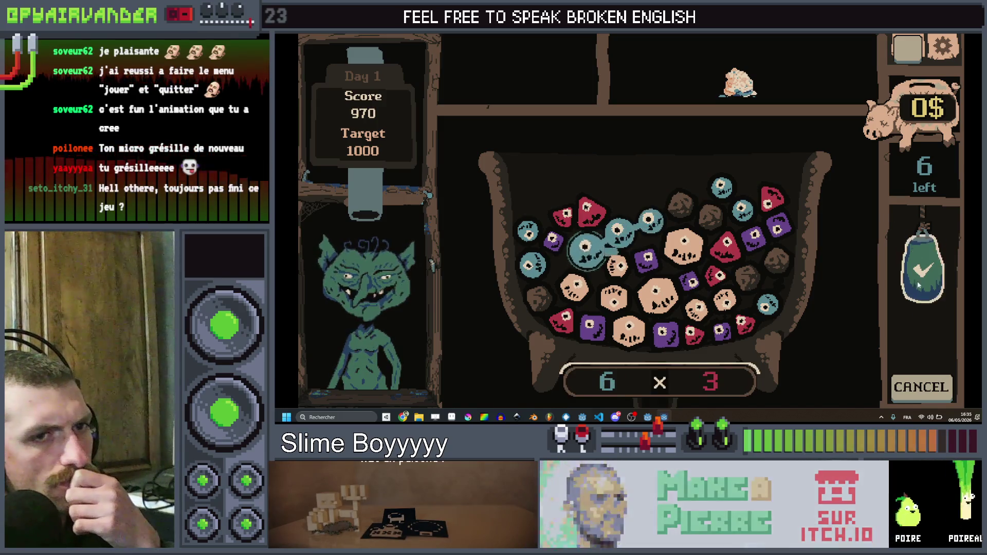
# Merge the teal slimes, then inspect the acceleration clamp, decrement and var acceleration = 1 lines.
pyautogui.click(917, 280)
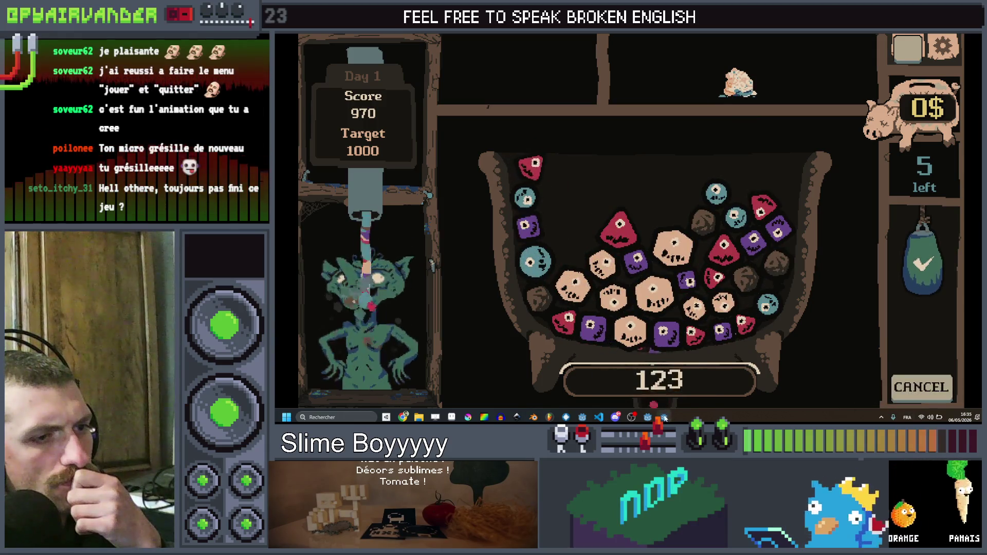
pyautogui.click(645, 417)
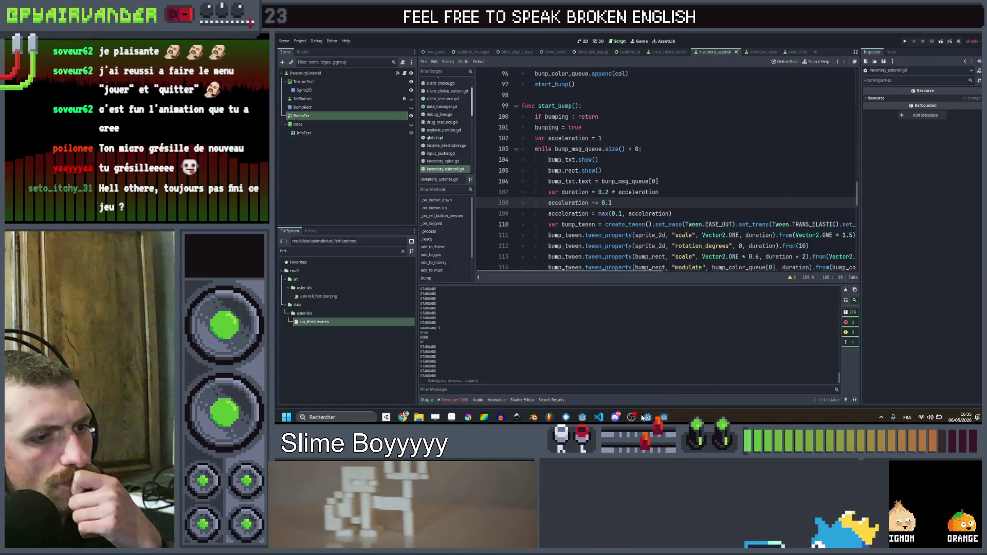
pyautogui.click(670, 213)
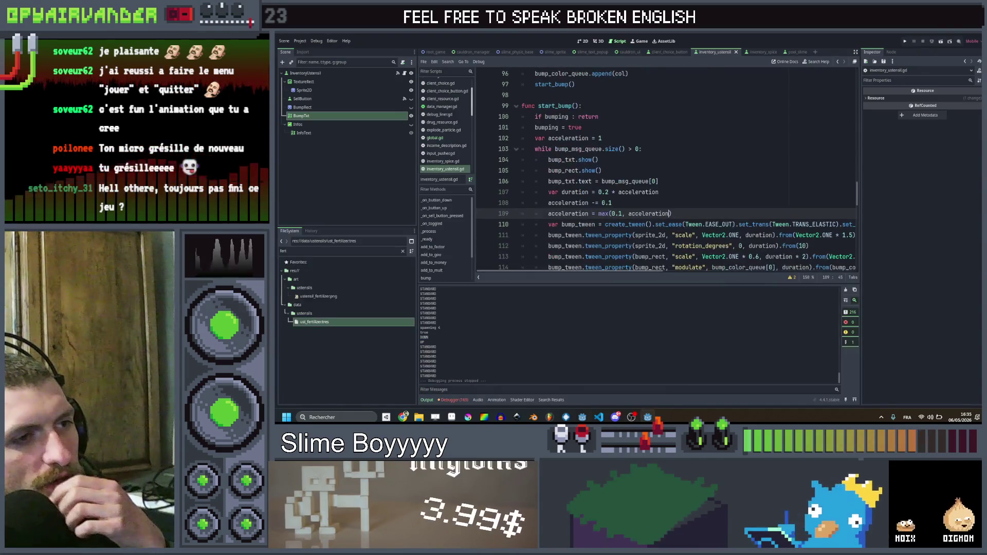
pyautogui.press('Up')
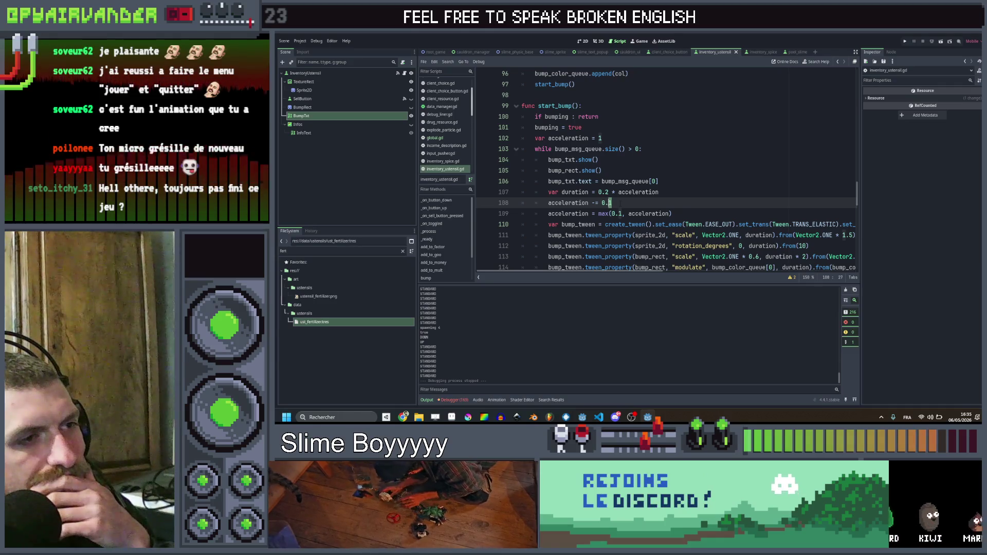
pyautogui.keyDown('ctrl'); pyautogui.click(568, 203); pyautogui.keyUp('ctrl')
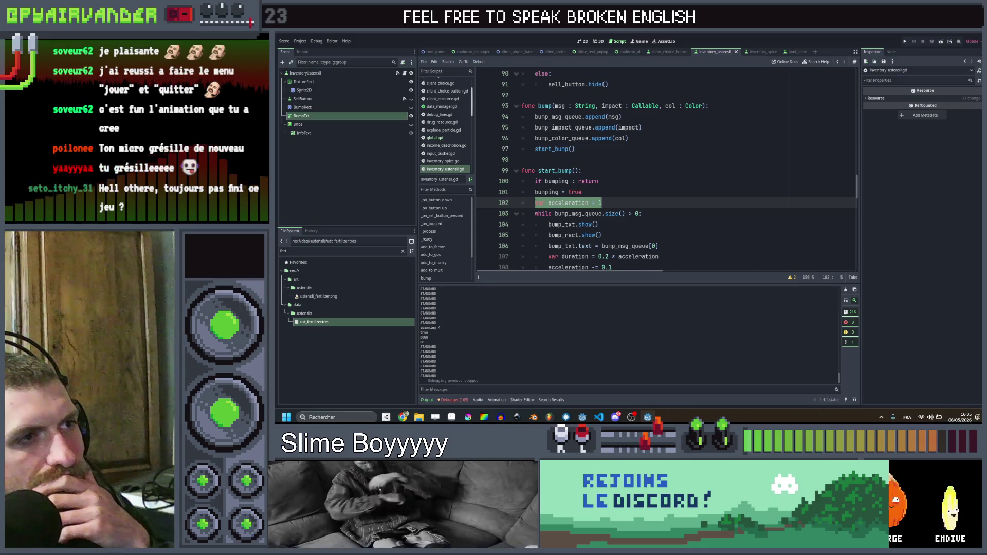
pyautogui.click(633, 198)
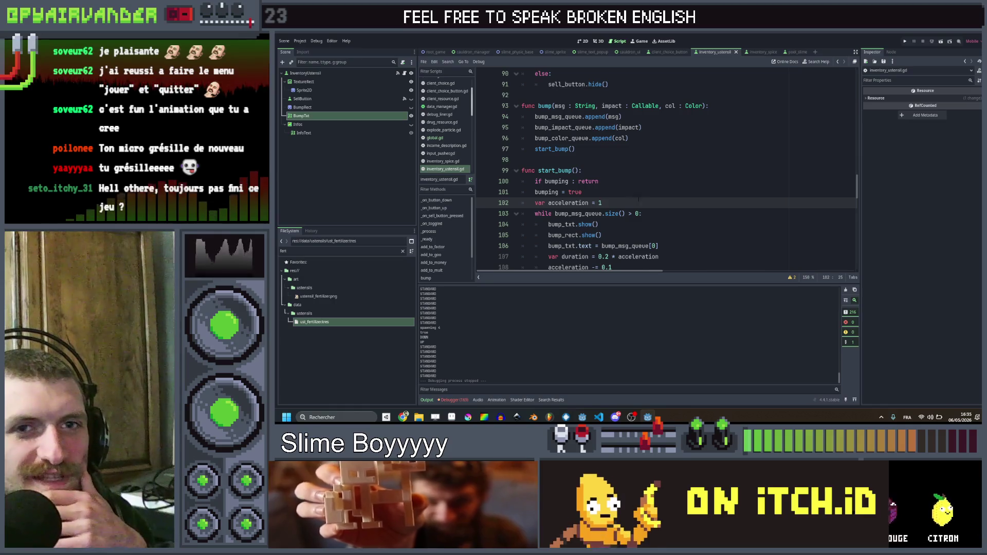
# Review start_bump's bumping = true, while loop and acceleration decrement lines.
pyautogui.click(637, 192)
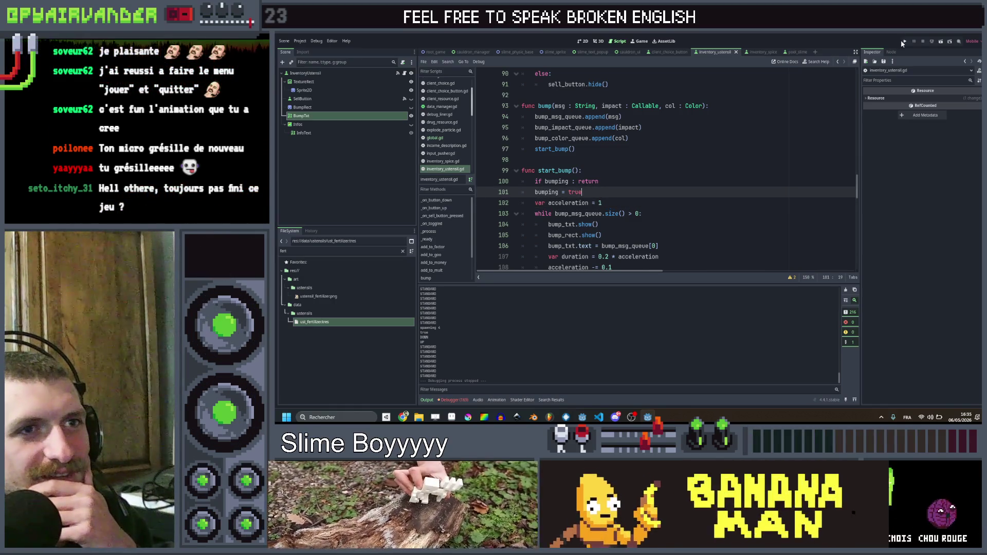
pyautogui.scroll(-1, 753, 173)
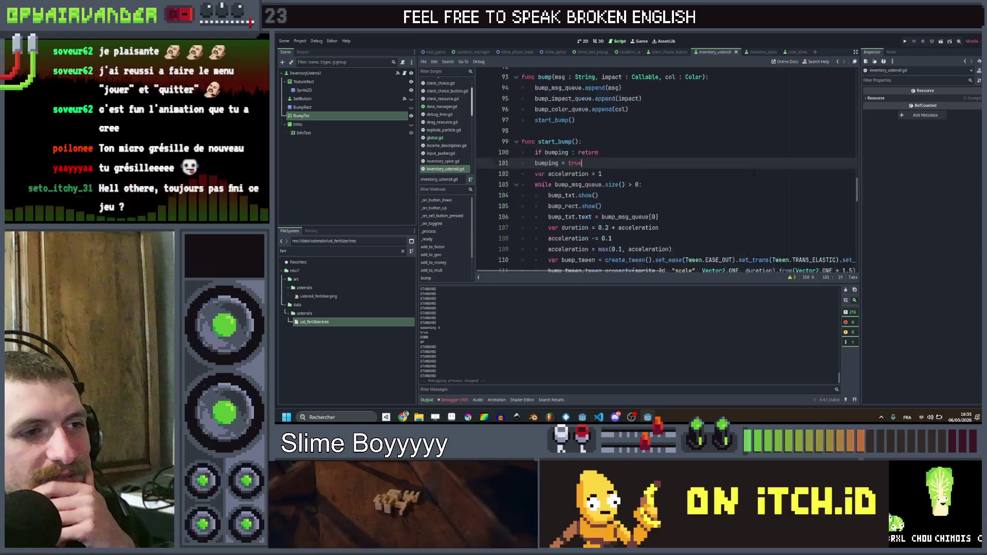
pyautogui.scroll(-1, 753, 174)
pyautogui.scroll(1, 753, 174)
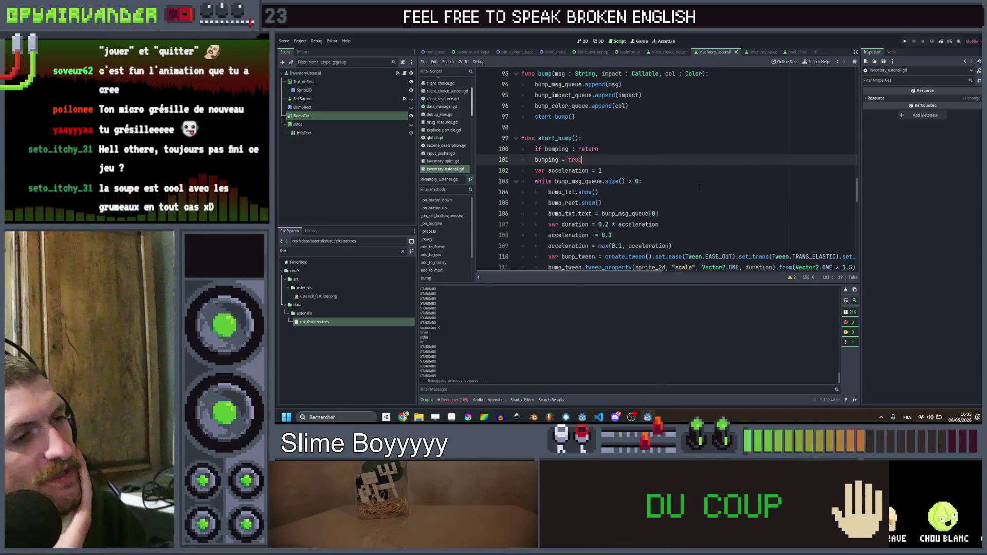
pyautogui.click(699, 186)
pyautogui.click(612, 235)
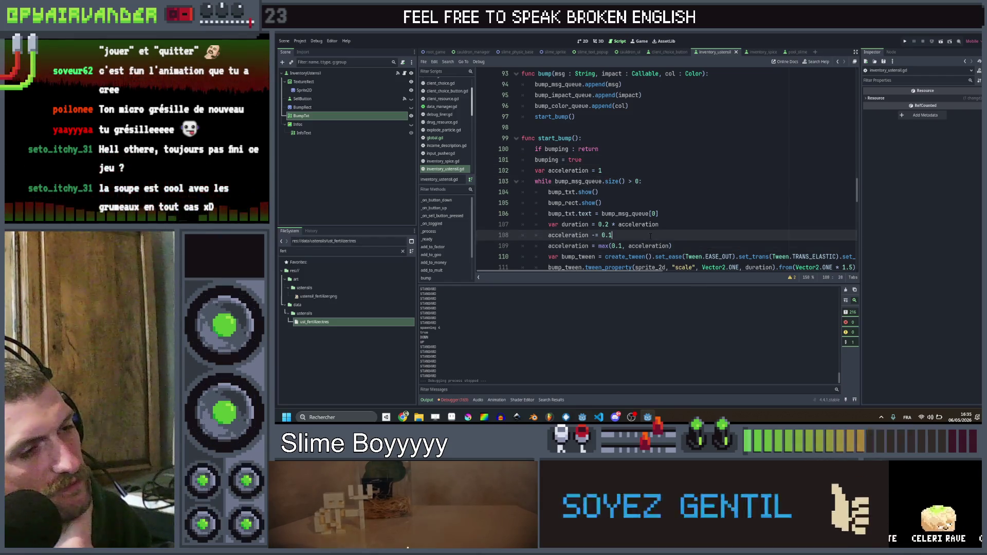